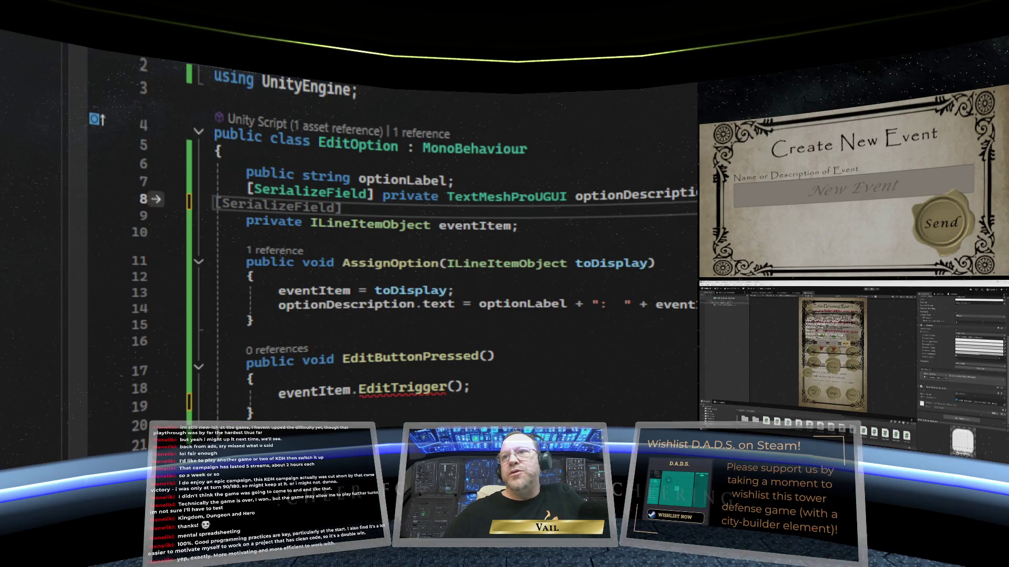
# Step: Replace eventItem.EditTrigger() on line 19 with EditMGR.instance.EditItem( using IntelliSense completion
pyautogui.click(280, 393)
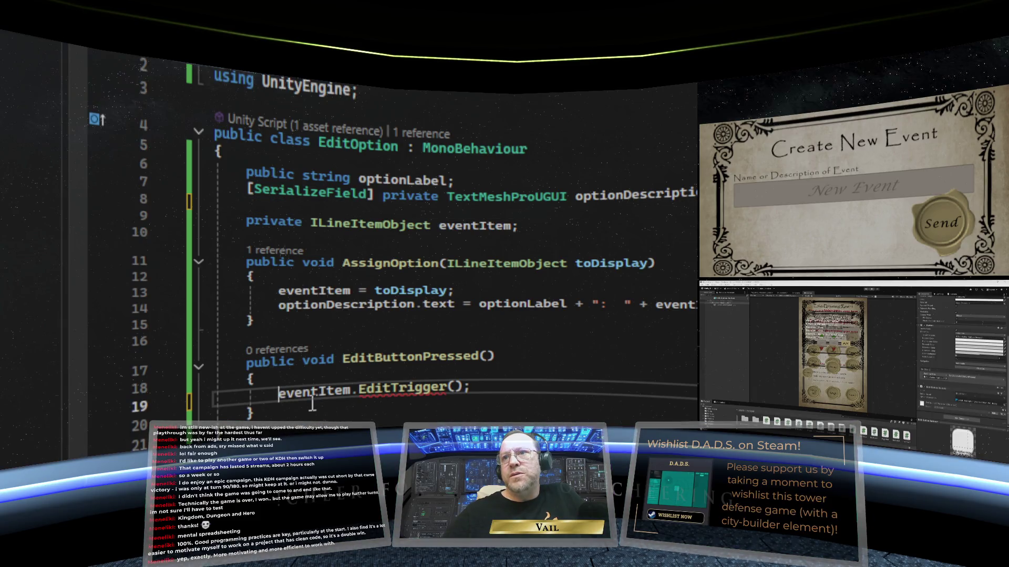
pyautogui.moveTo(464, 389); pyautogui.dragTo(281, 402)
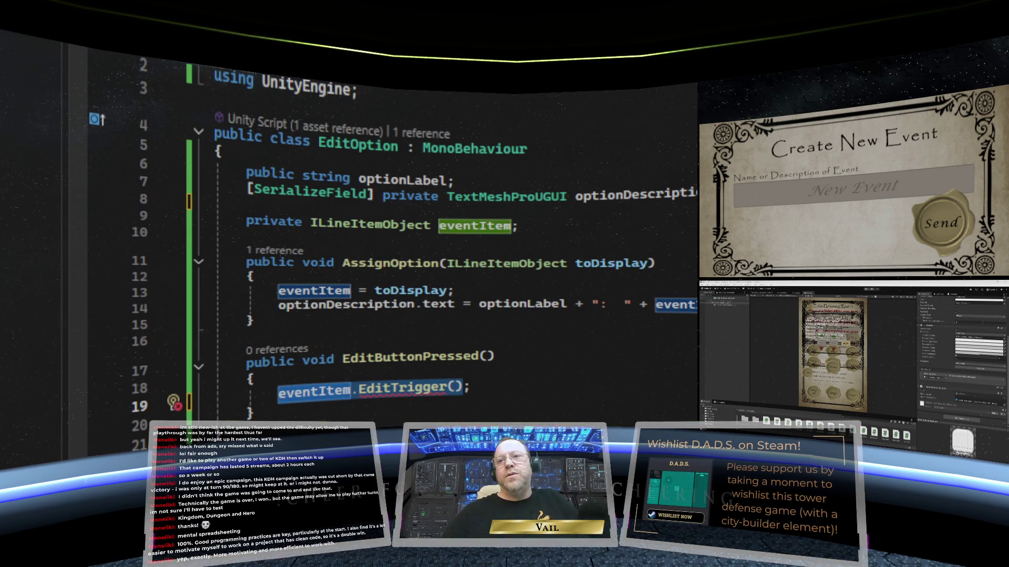
pyautogui.write('Edi')
pyautogui.write('tMGR')
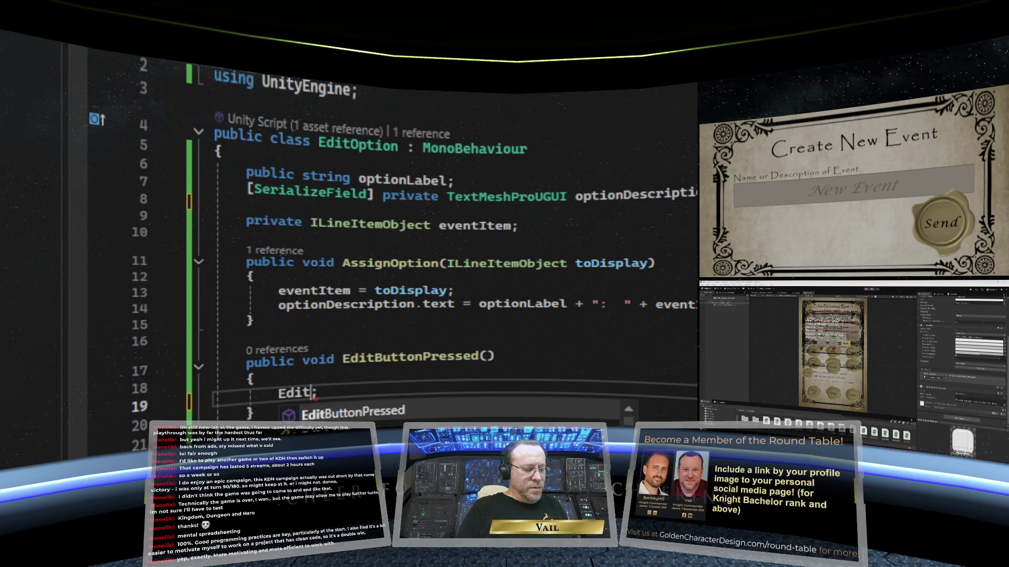
pyautogui.write('.instance.')
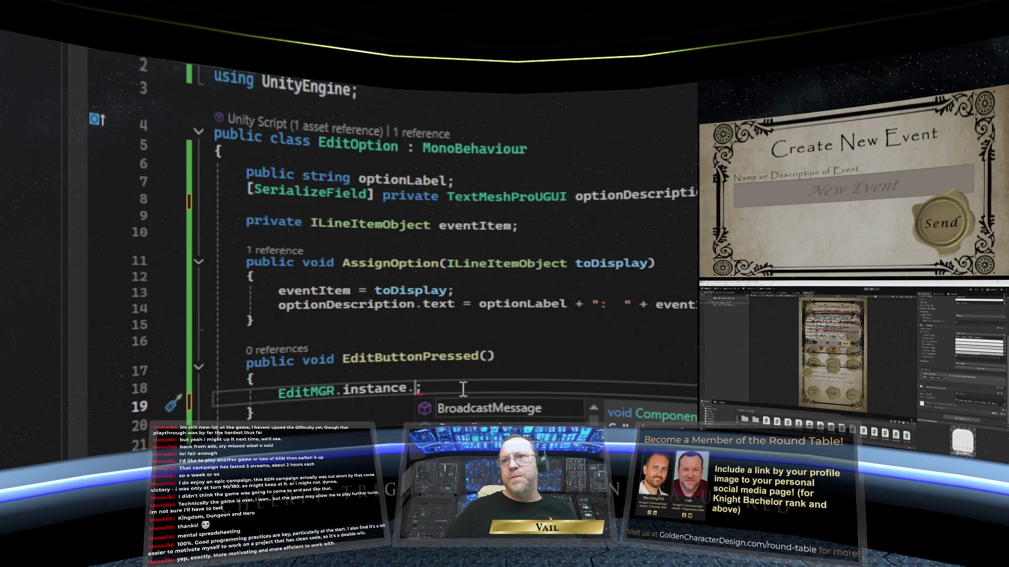
pyautogui.write('Ed')
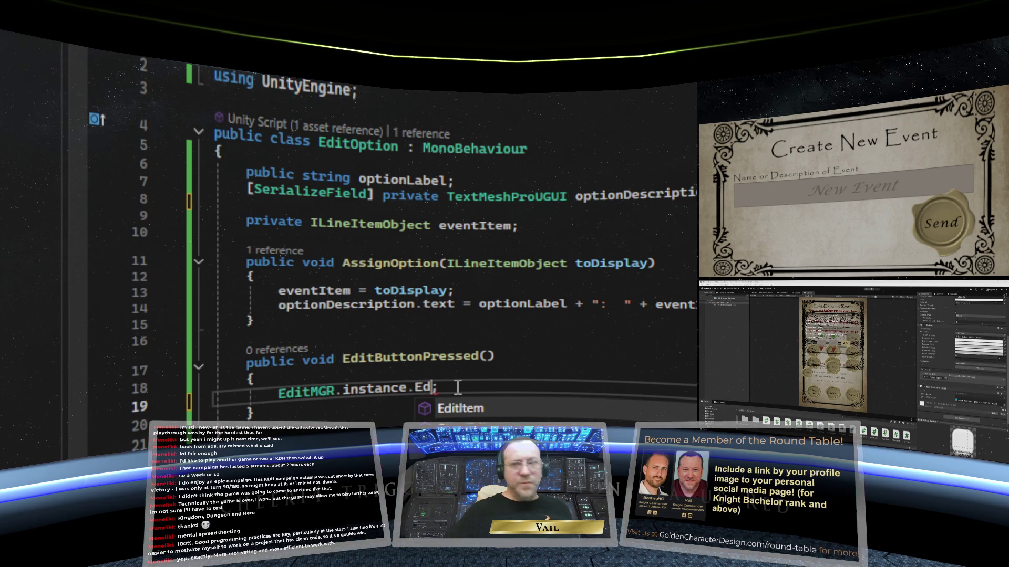
pyautogui.doubleClick(506, 402)
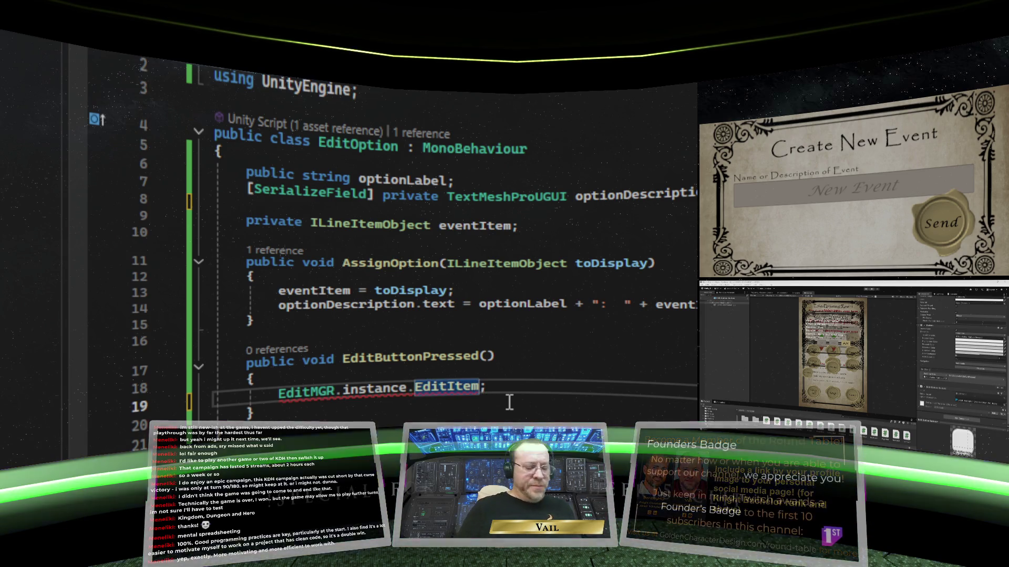
pyautogui.write('(')
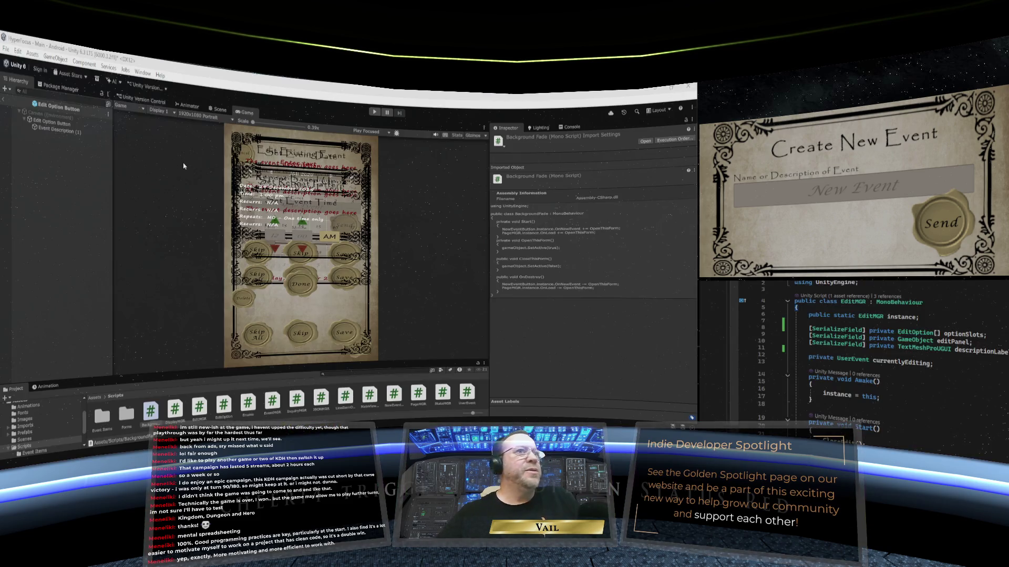
# Step: Start play mode and maximize the Game view to show the event list
pyautogui.click(374, 112)
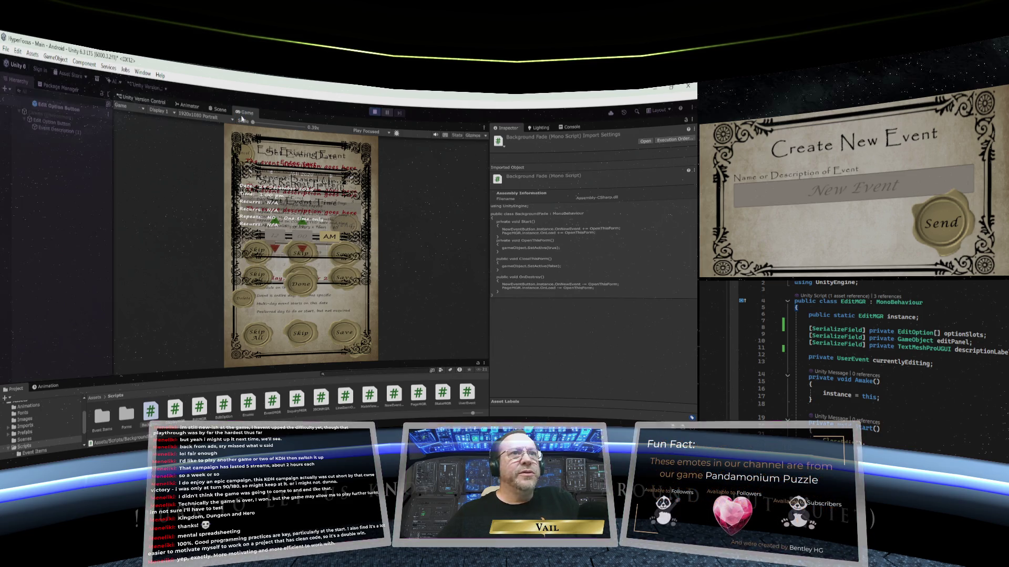
pyautogui.rightClick(244, 117)
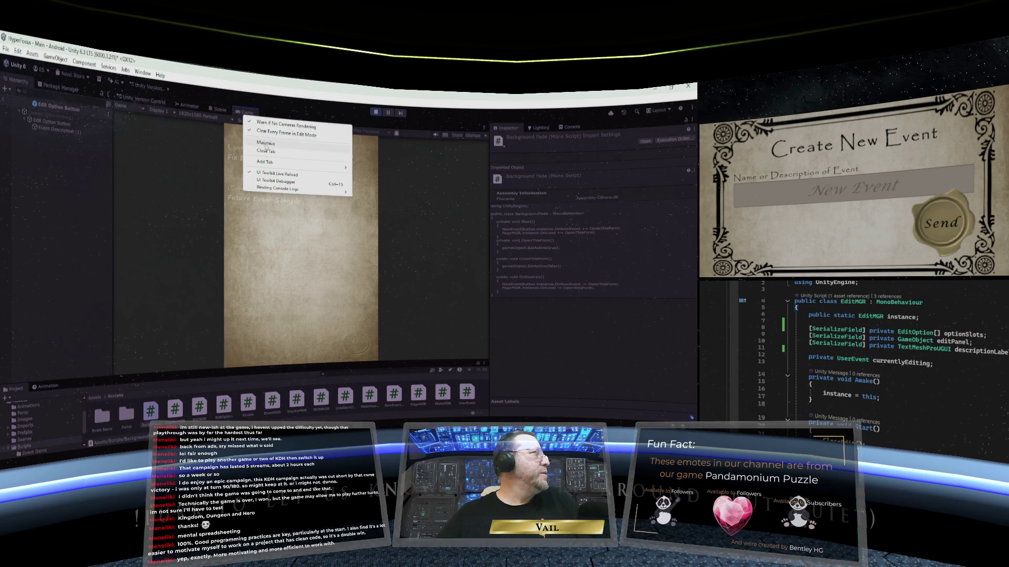
pyautogui.click(282, 160)
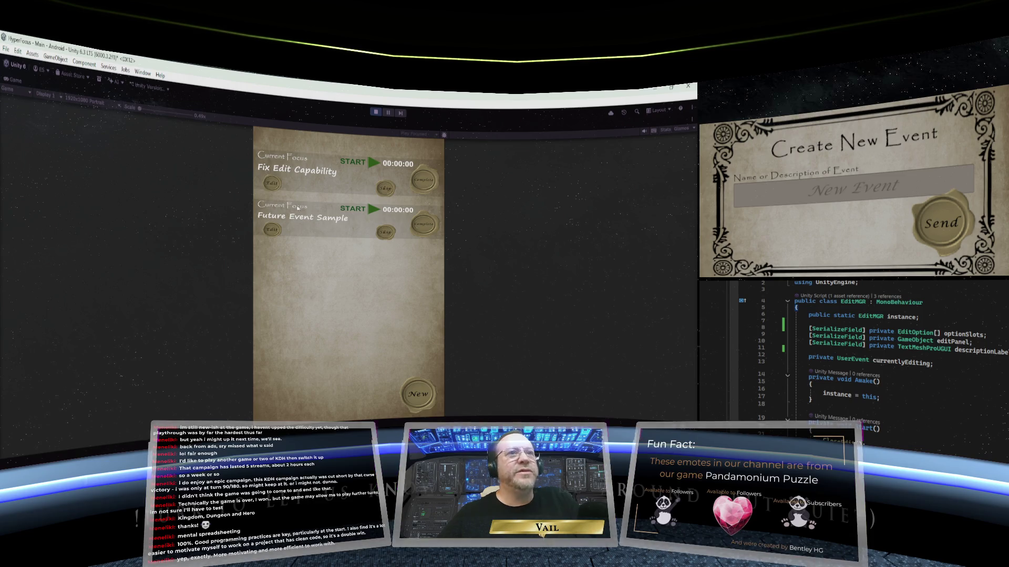
# Step: Edit Fix Edit Capability, try its date picker and Repeats, press Done, and restore the layout
pyautogui.click(270, 185)
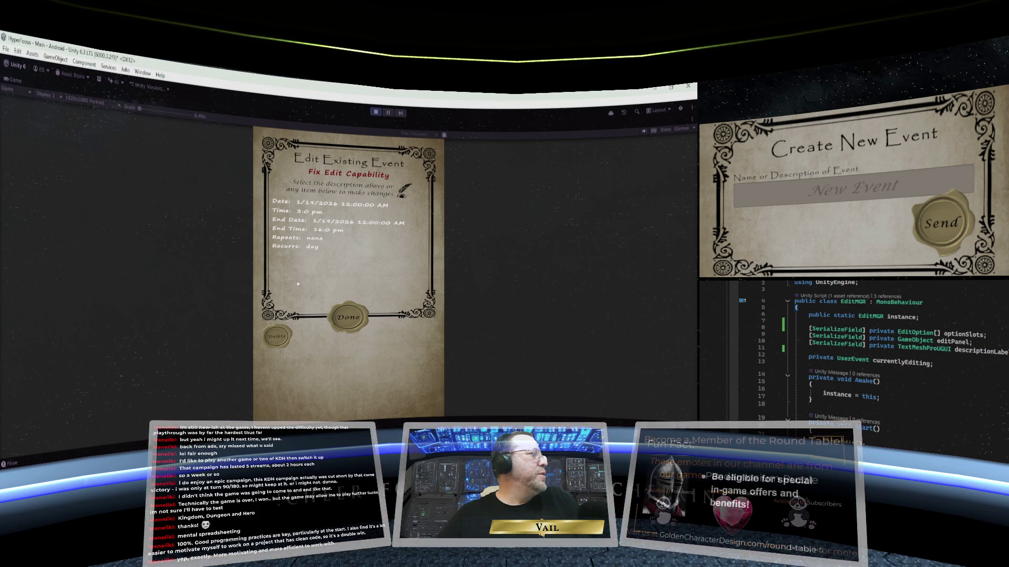
pyautogui.click(323, 205)
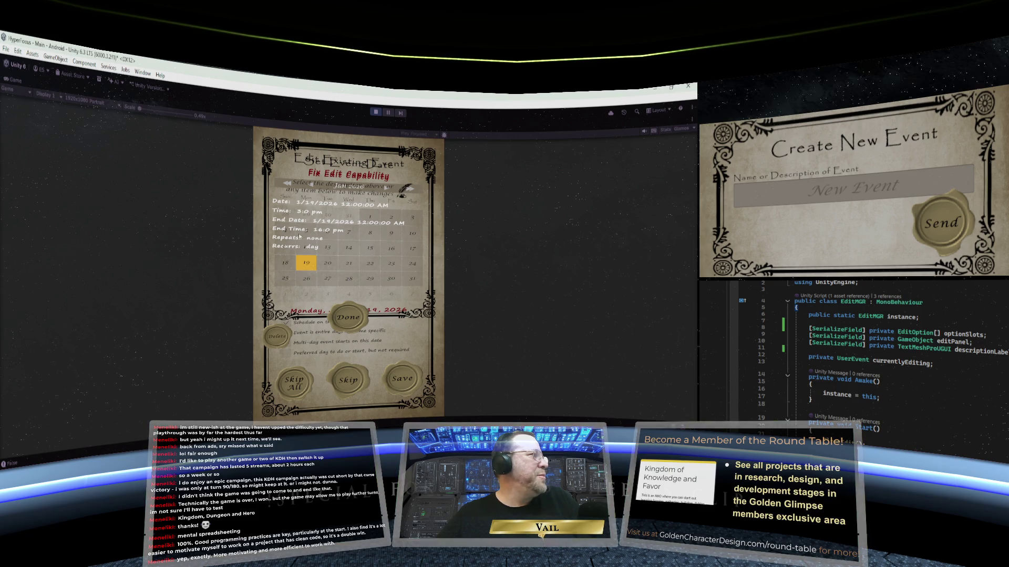
pyautogui.click(359, 253)
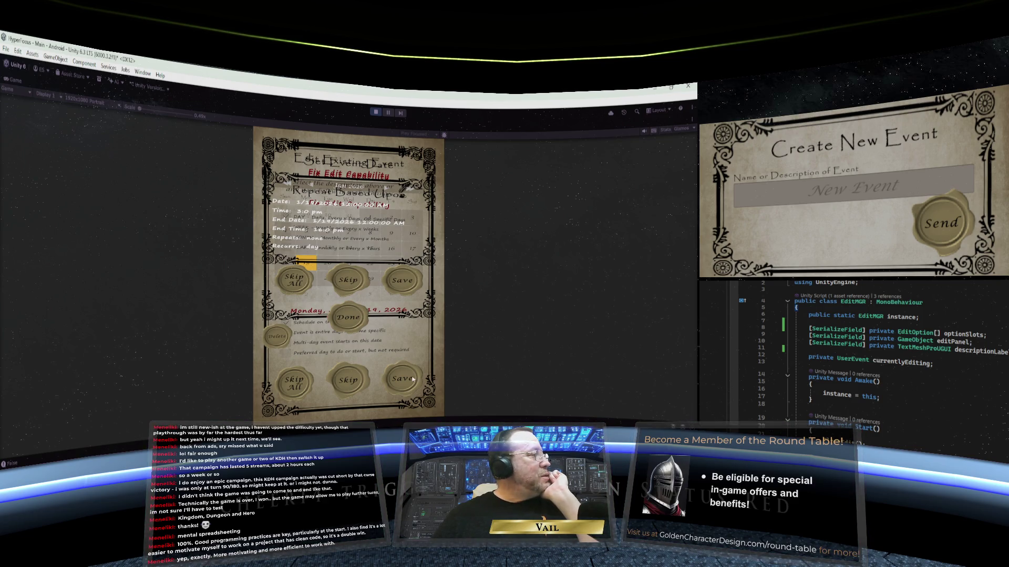
pyautogui.click(361, 312)
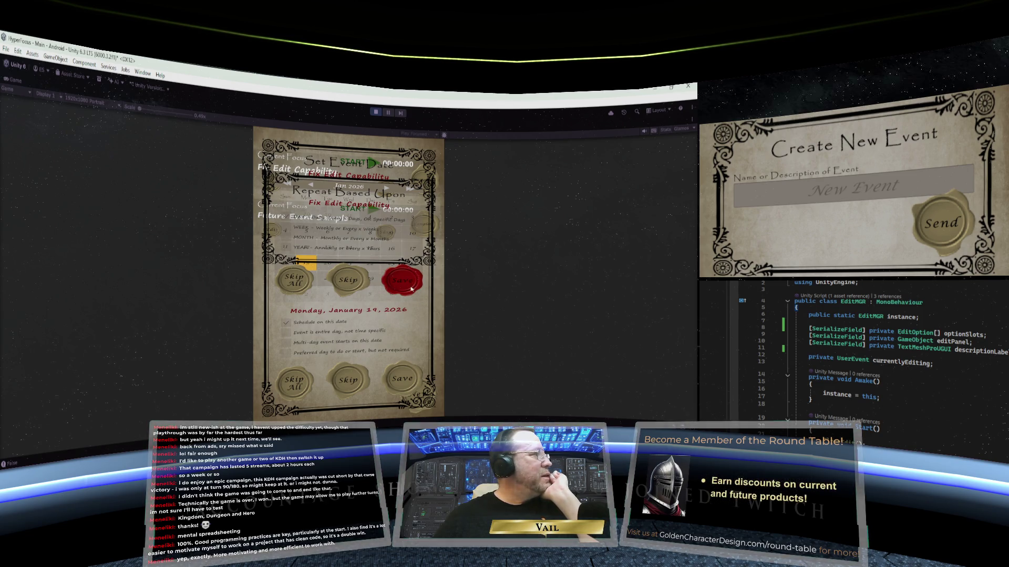
pyautogui.hotkey('shift', 'space')
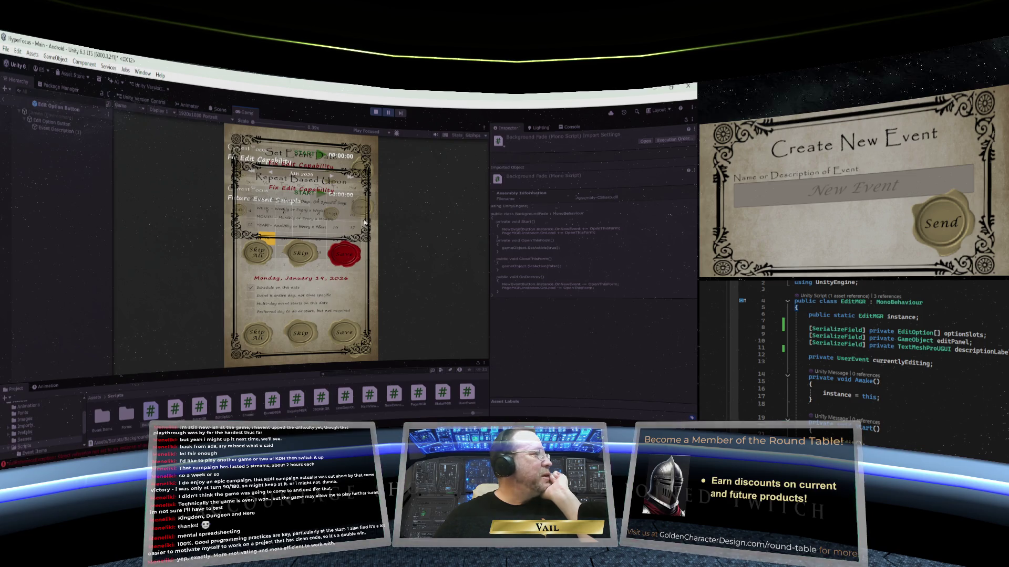
# Step: Press the Play button again to stop the event planner game
pyautogui.click(373, 112)
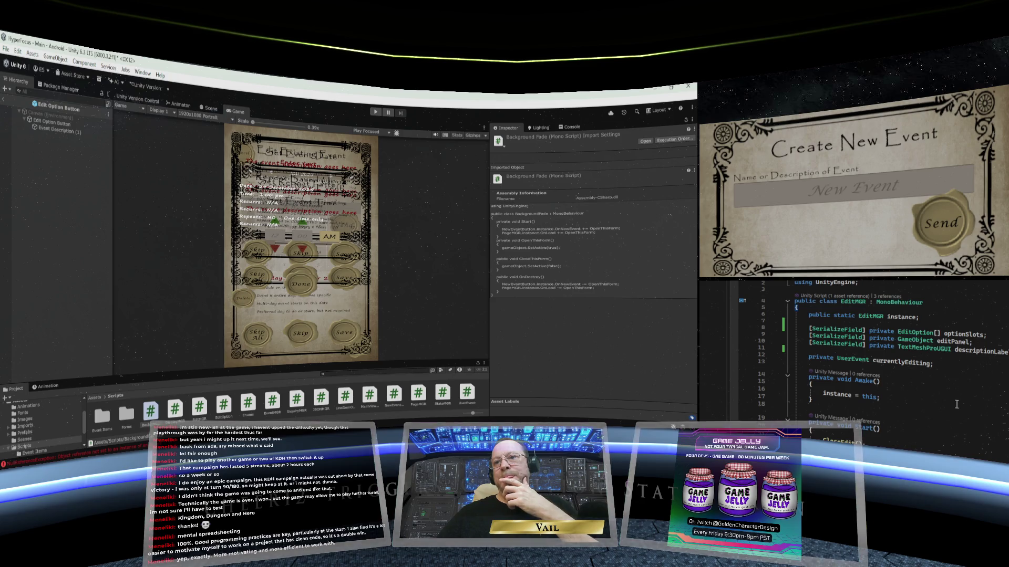
# Step: Scroll the EditMGR script to review the OpenEditor and CloseEdit methods
pyautogui.scroll(-4, 956, 406)
pyautogui.scroll(-4, 957, 405)
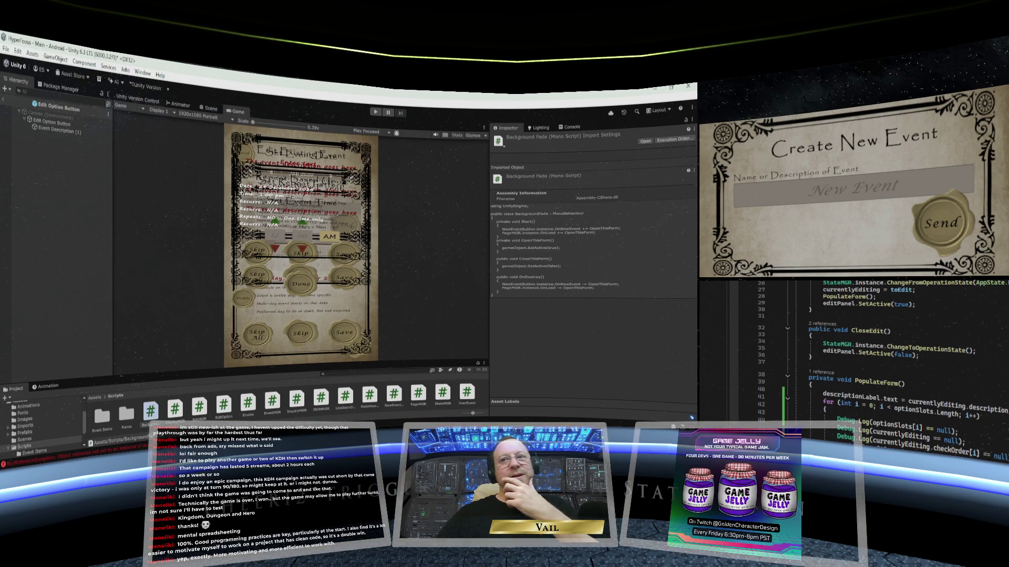
pyautogui.scroll(8, 894, 368)
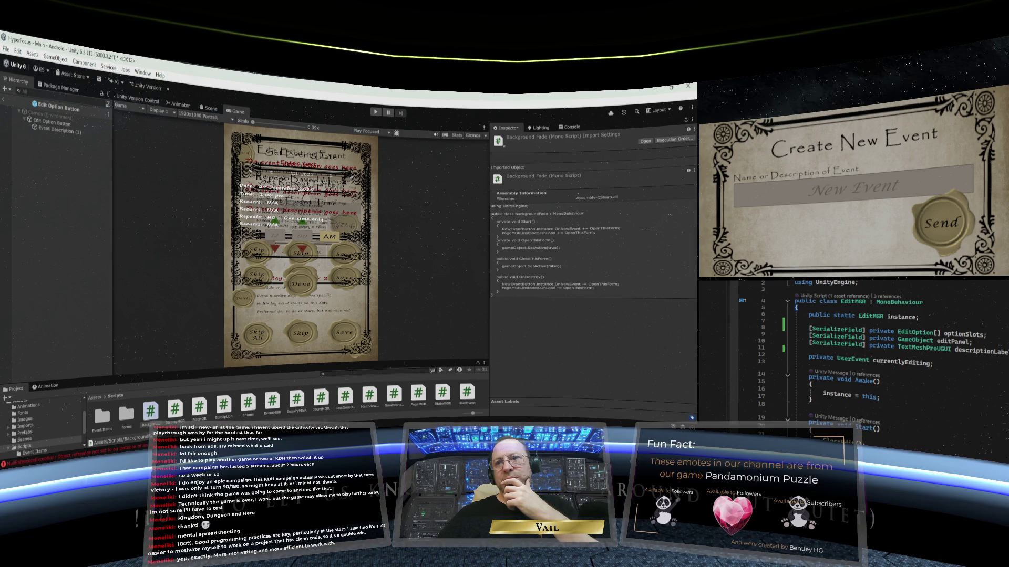
pyautogui.scroll(-2, 867, 358)
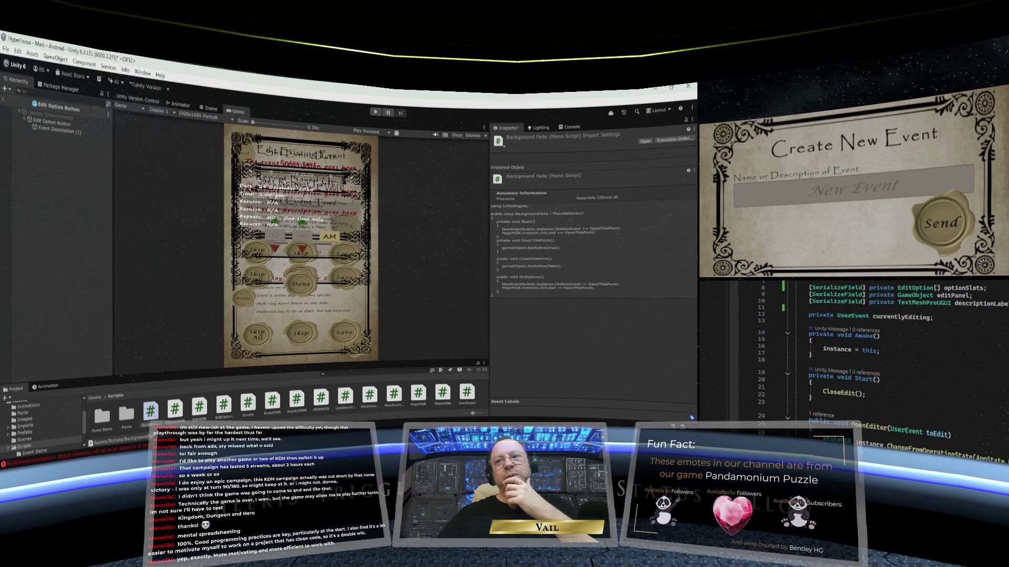
pyautogui.scroll(-1, 867, 357)
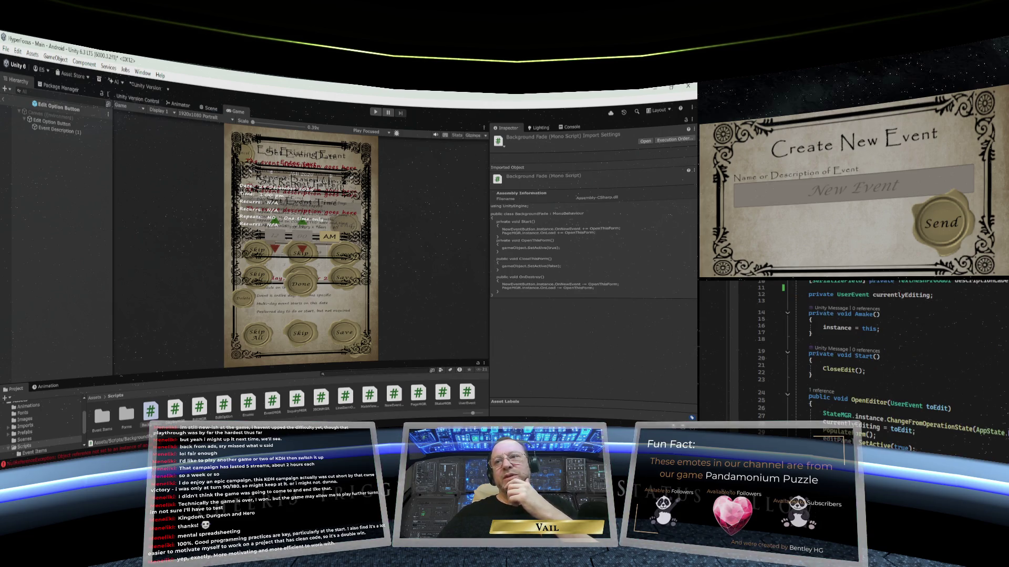
pyautogui.scroll(-4, 867, 357)
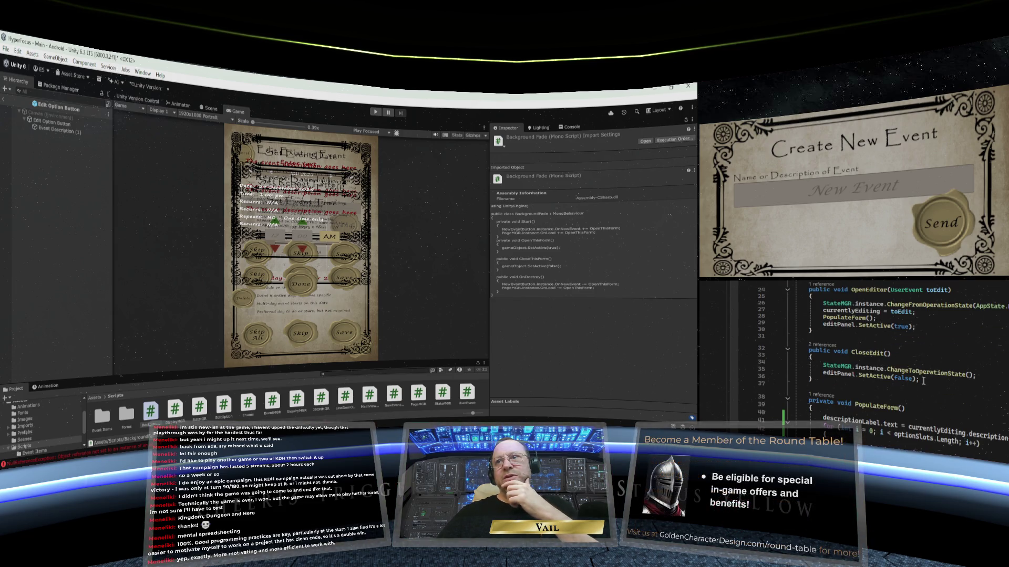
# Step: Select editPanel.SetActive(false) in CloseEdit, then scroll to the end of EditMGR
pyautogui.moveTo(923, 380); pyautogui.dragTo(822, 375)
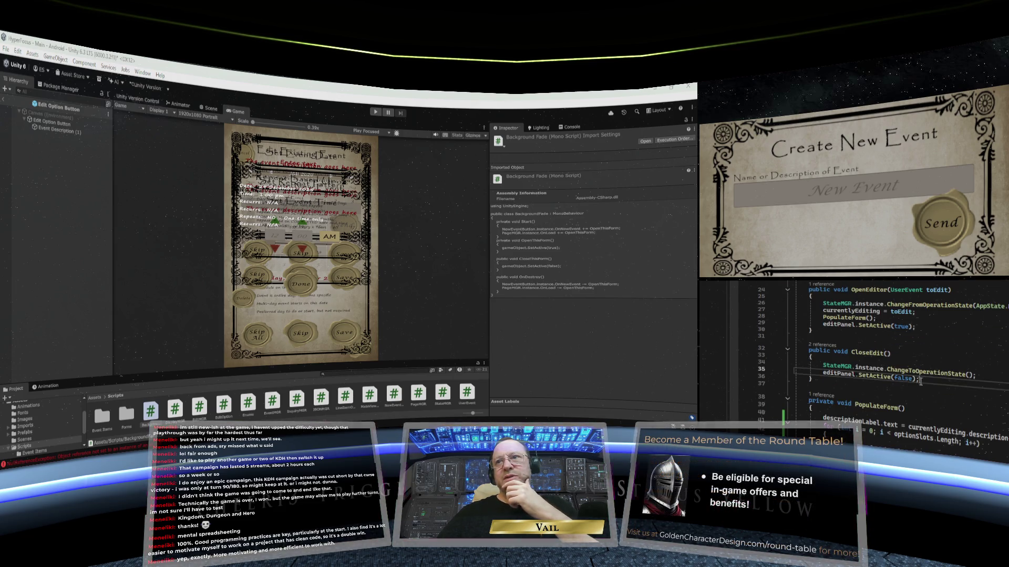
pyautogui.rightClick(858, 378)
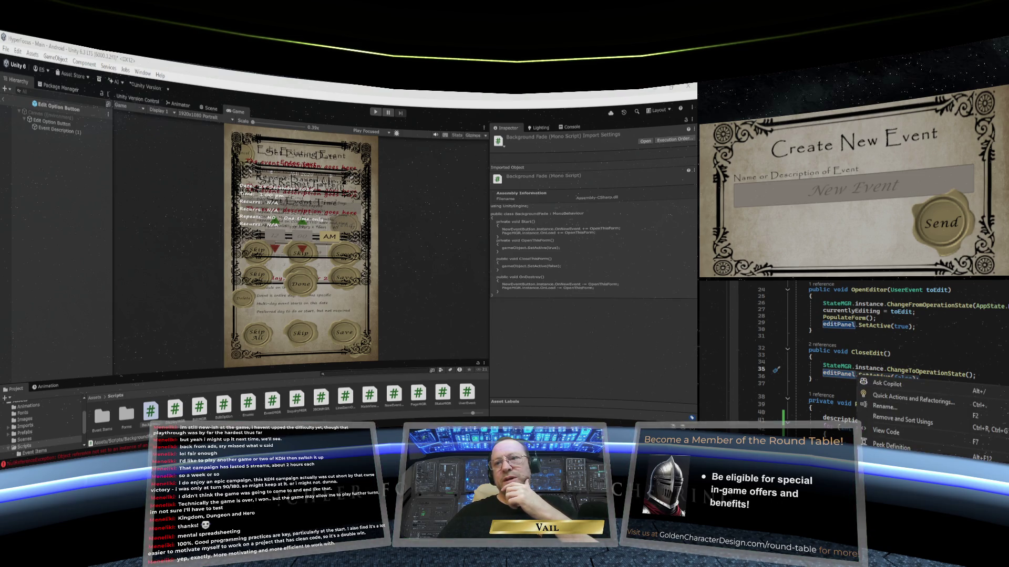
pyautogui.press('Escape')
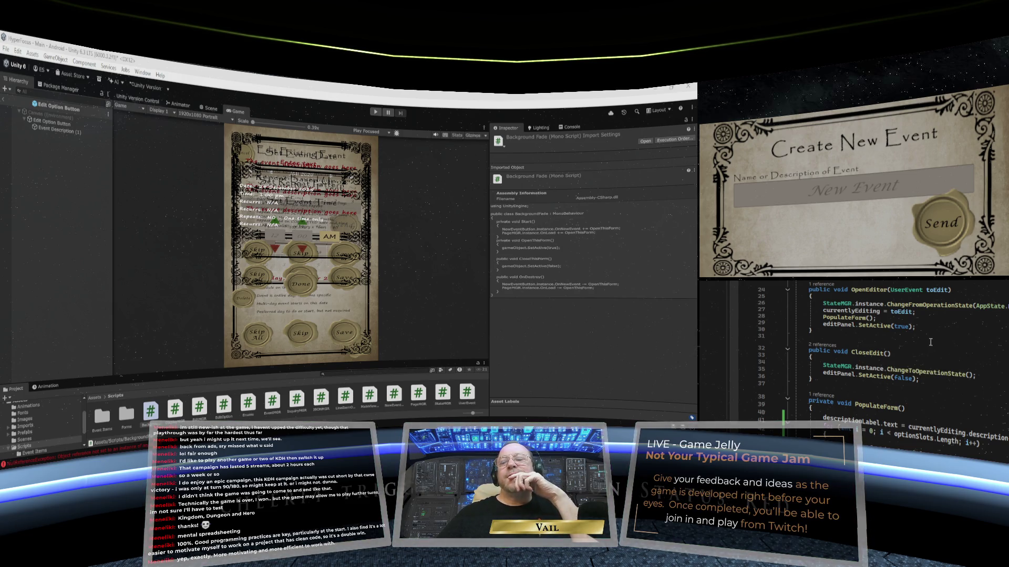
pyautogui.scroll(4, 930, 344)
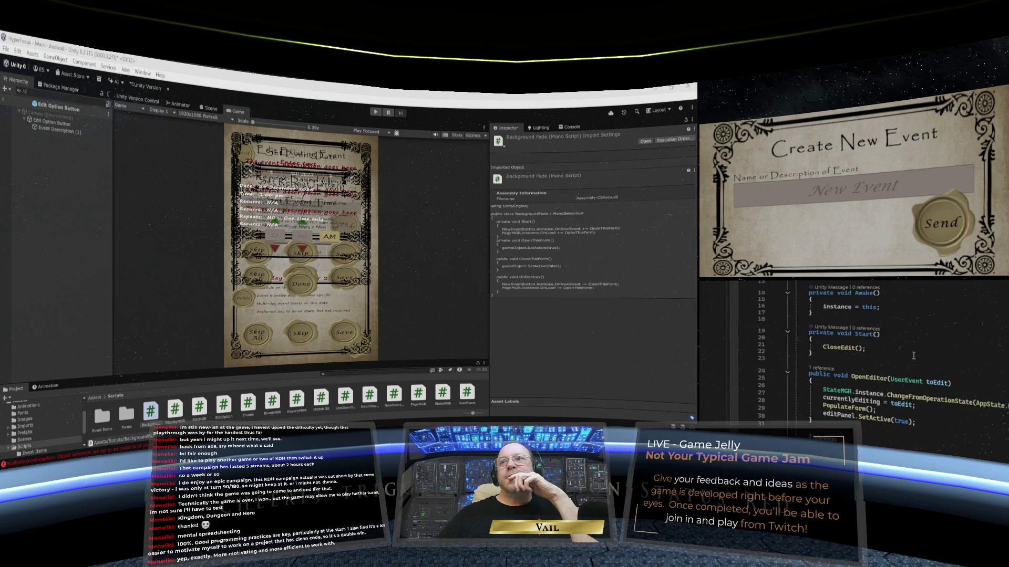
pyautogui.scroll(-4, 920, 413)
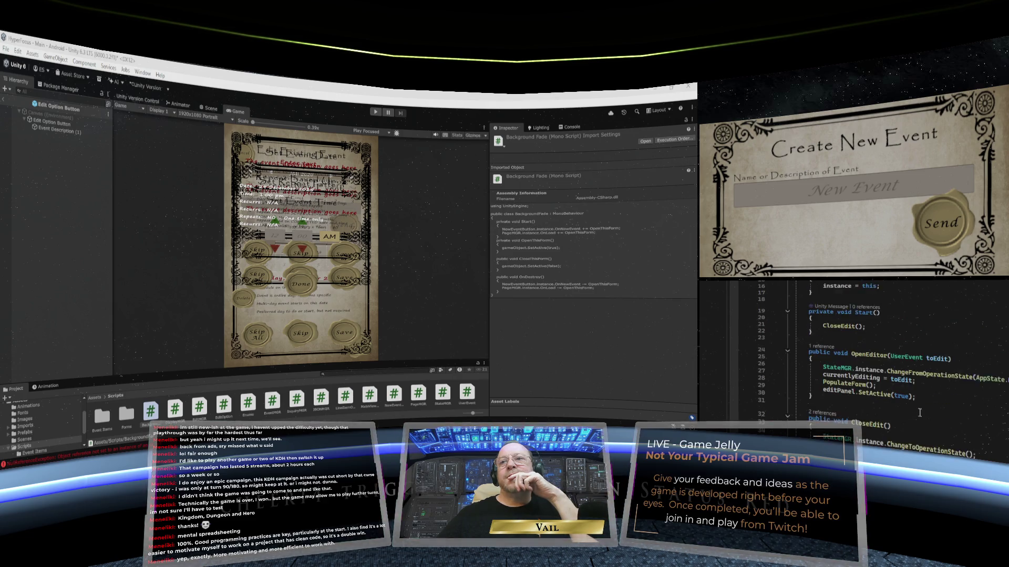
pyautogui.scroll(1, 920, 411)
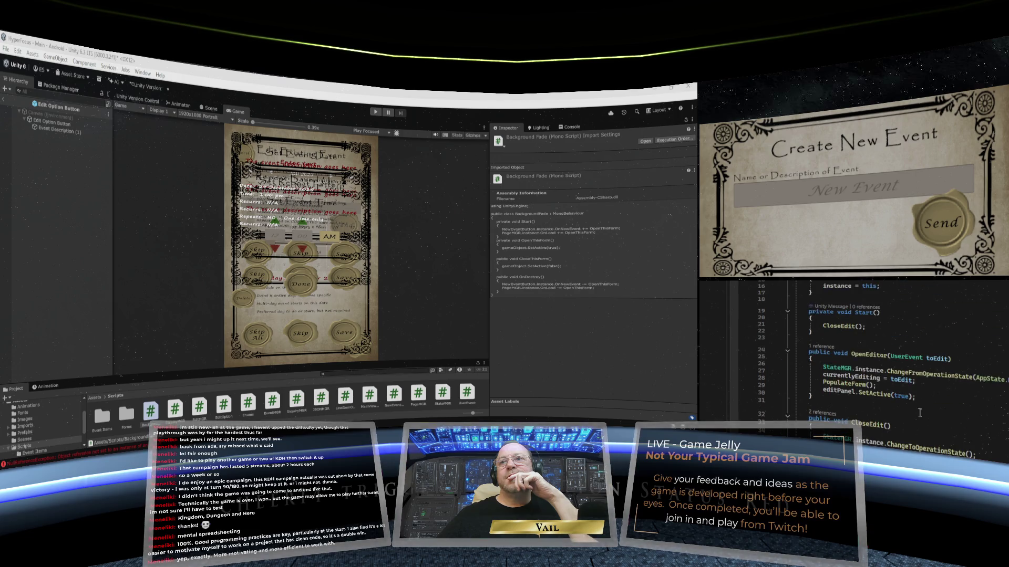
pyautogui.scroll(1, 920, 412)
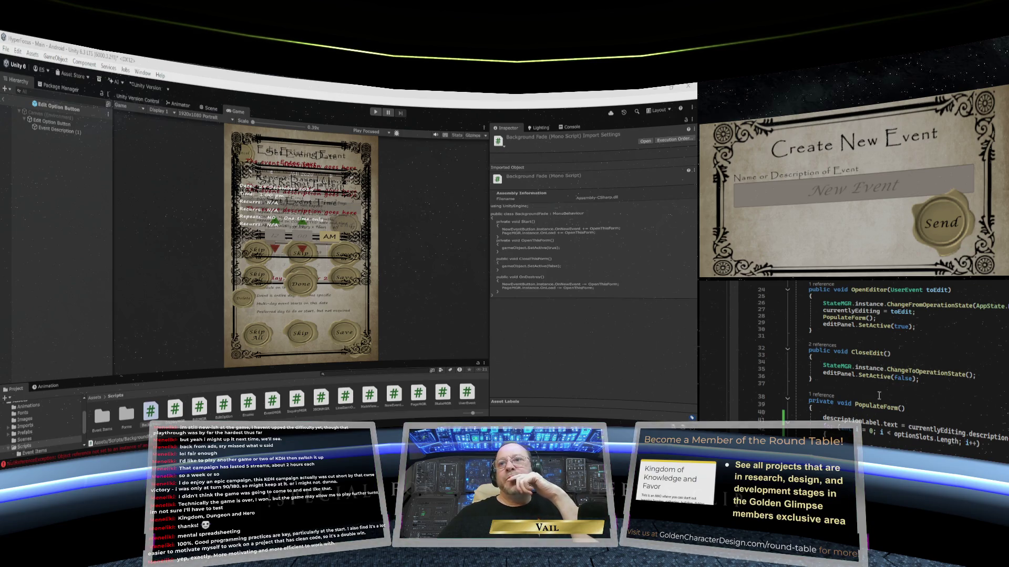
pyautogui.scroll(7, 867, 358)
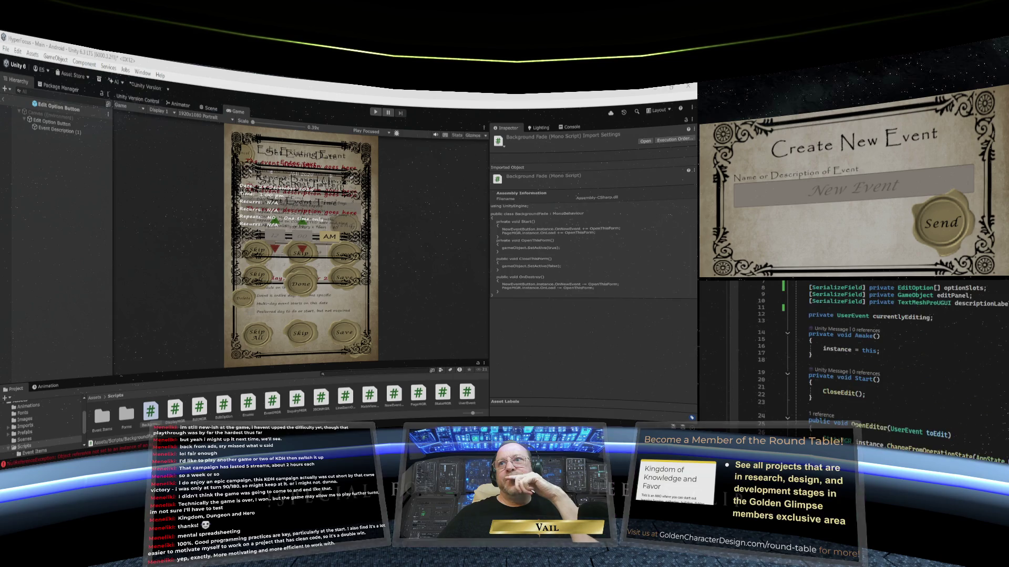
pyautogui.scroll(-6, 867, 357)
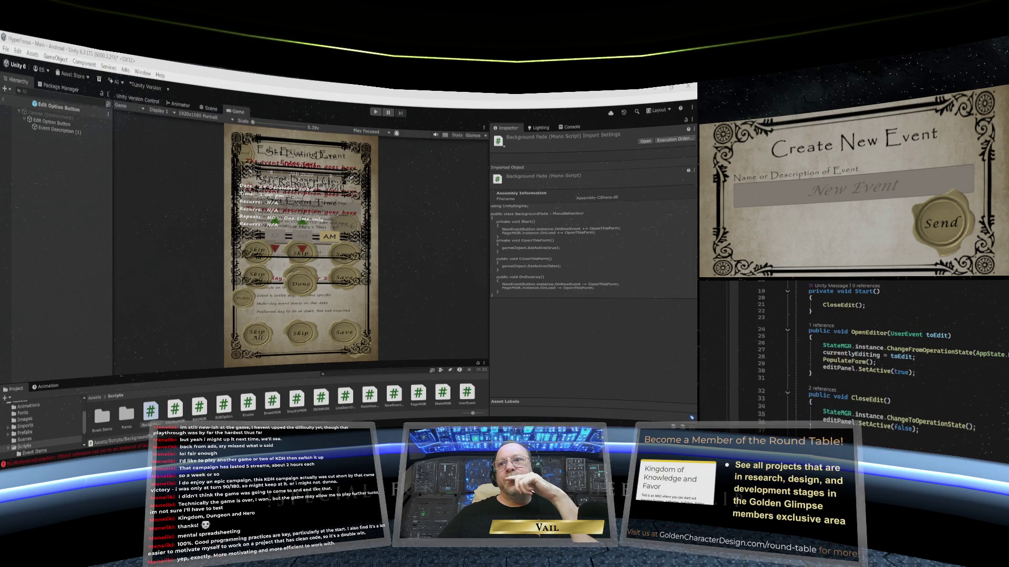
pyautogui.scroll(-11, 821, 350)
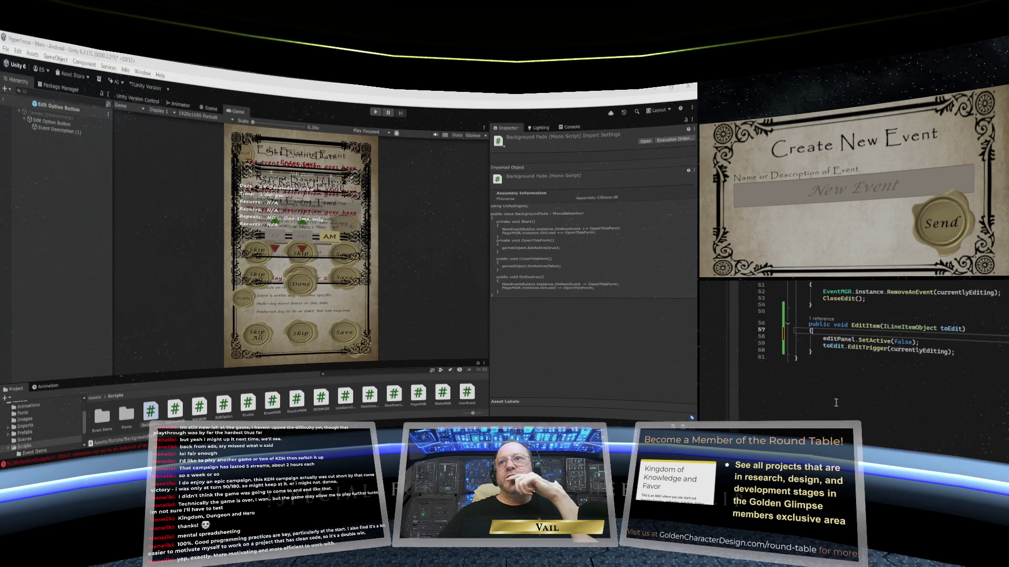
# Step: Start a new line after EditItem with 'public void ResumeEdit(){'
pyautogui.click(821, 350)
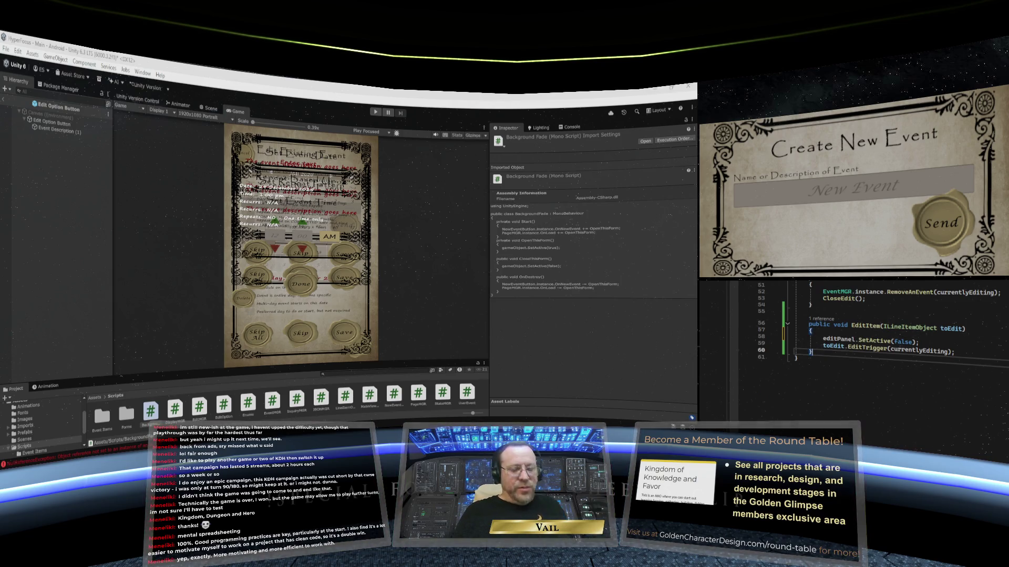
pyautogui.press('Return')
pyautogui.press('Return')
pyautogui.write('p')
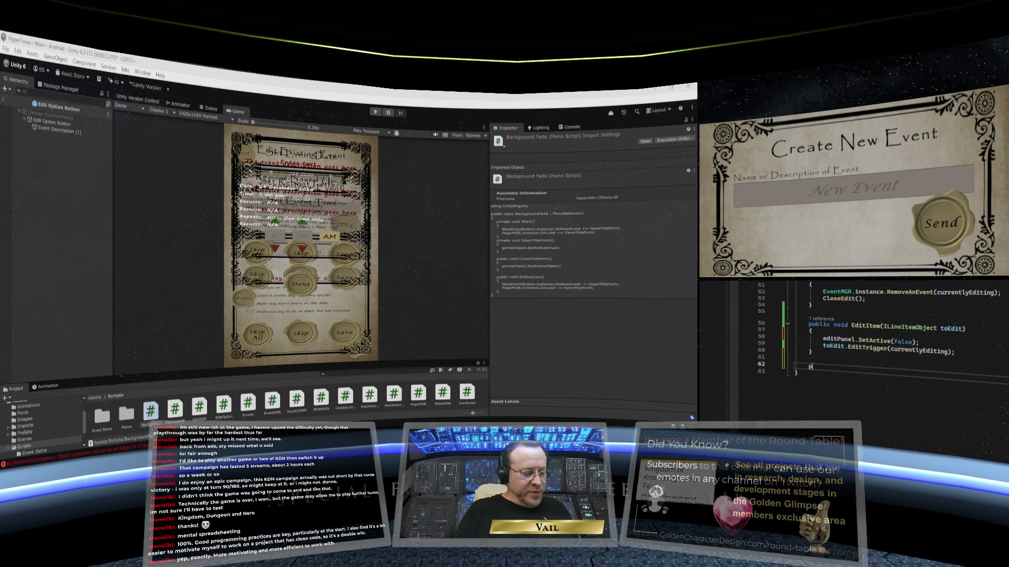
pyautogui.write('ublic ')
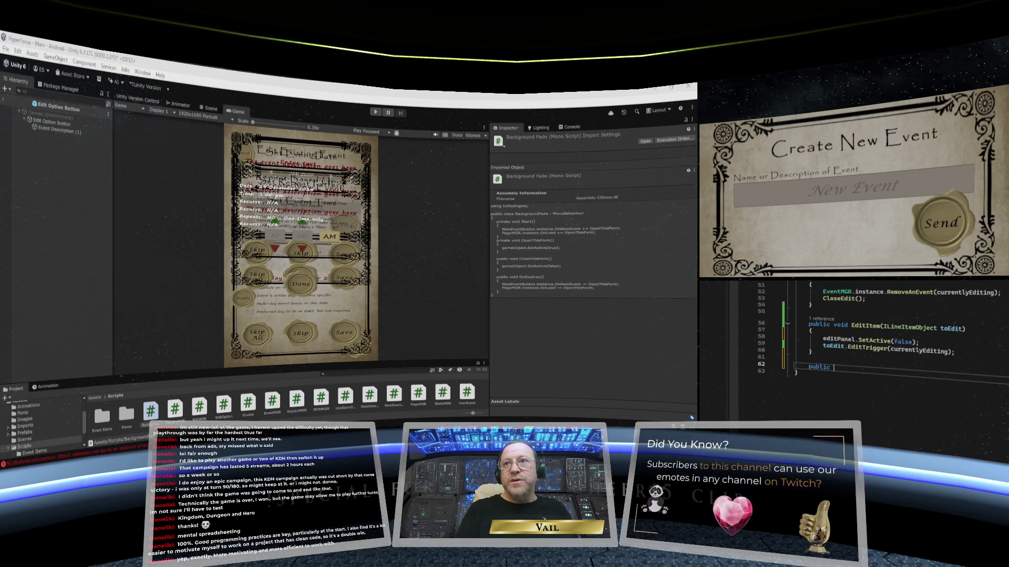
pyautogui.write('void')
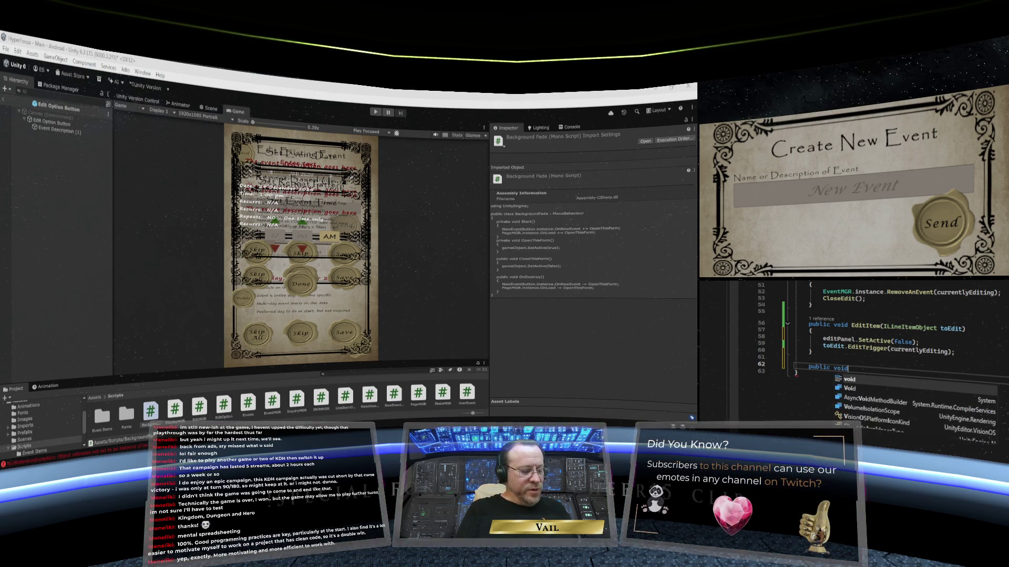
pyautogui.write(' ResumeEdit()')
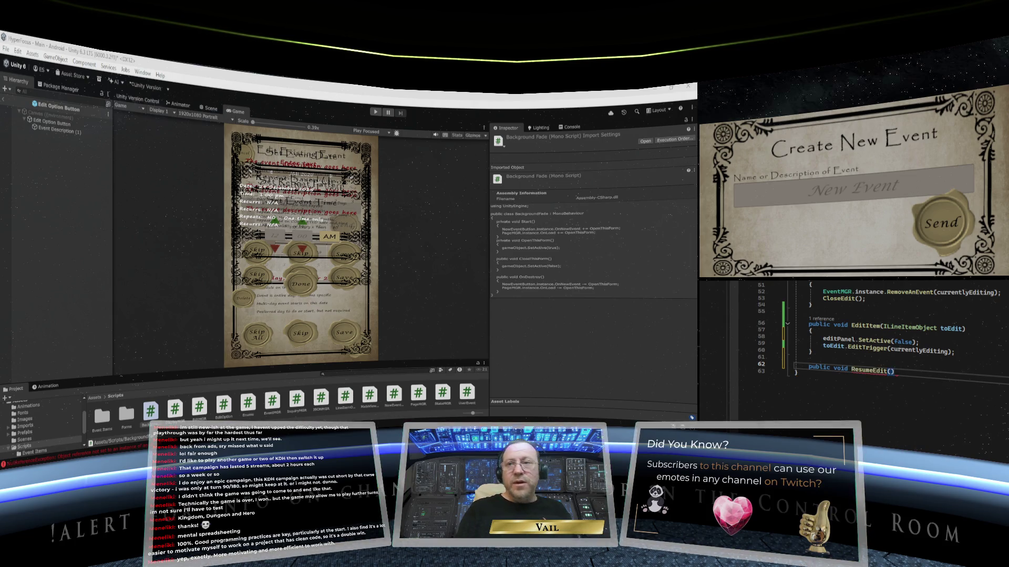
pyautogui.write('{')
# Step: Copy editPanel.SetActive(false); into ResumeEdit's body and change false to true
pyautogui.press('Return')
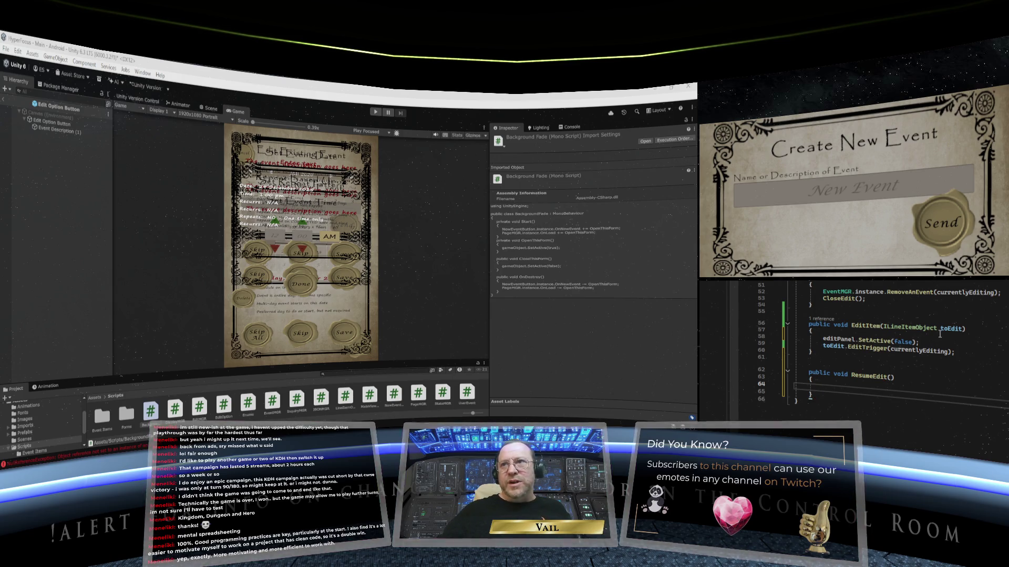
pyautogui.click(920, 342)
pyautogui.moveTo(920, 342); pyautogui.dragTo(823, 340)
pyautogui.hotkey('ctrl', 'c')
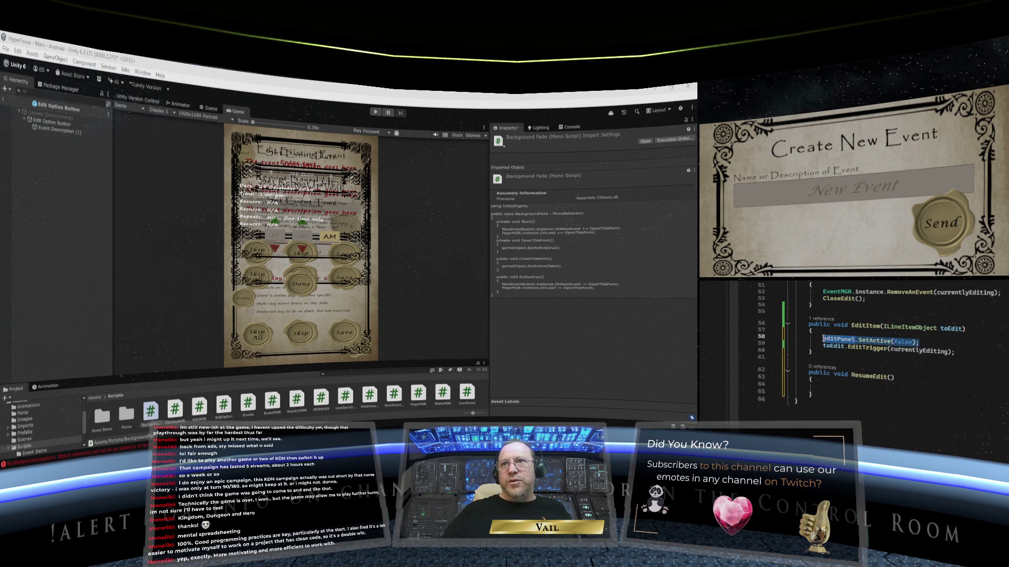
pyautogui.rightClick(839, 342)
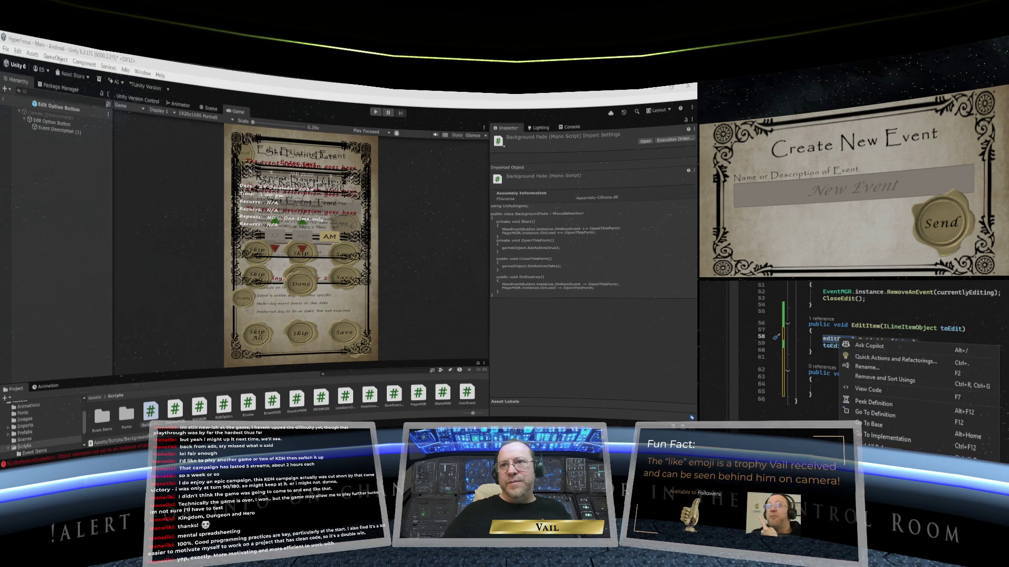
pyautogui.click(835, 388)
pyautogui.rightClick(835, 389)
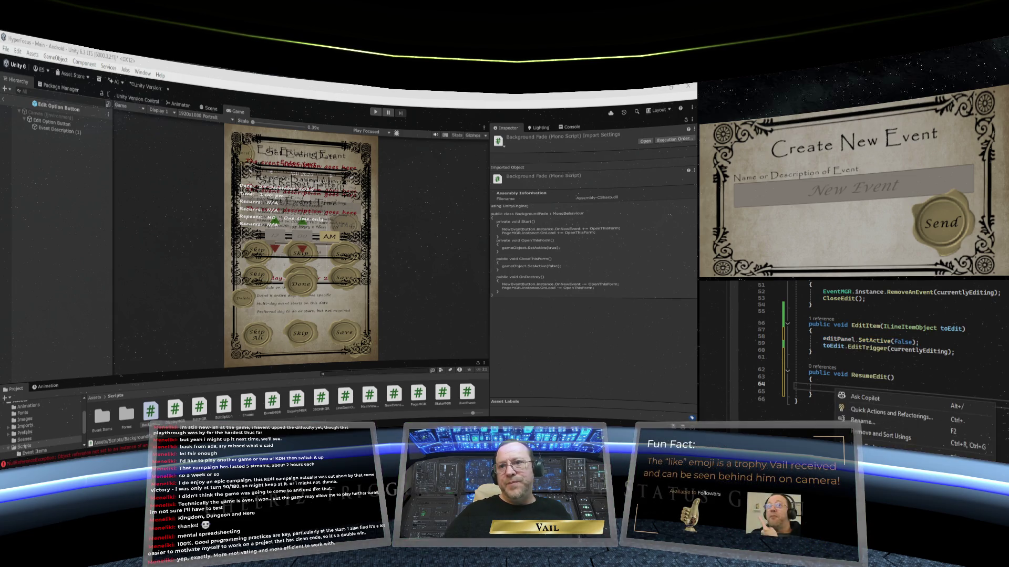
pyautogui.hotkey('ctrl', 'v')
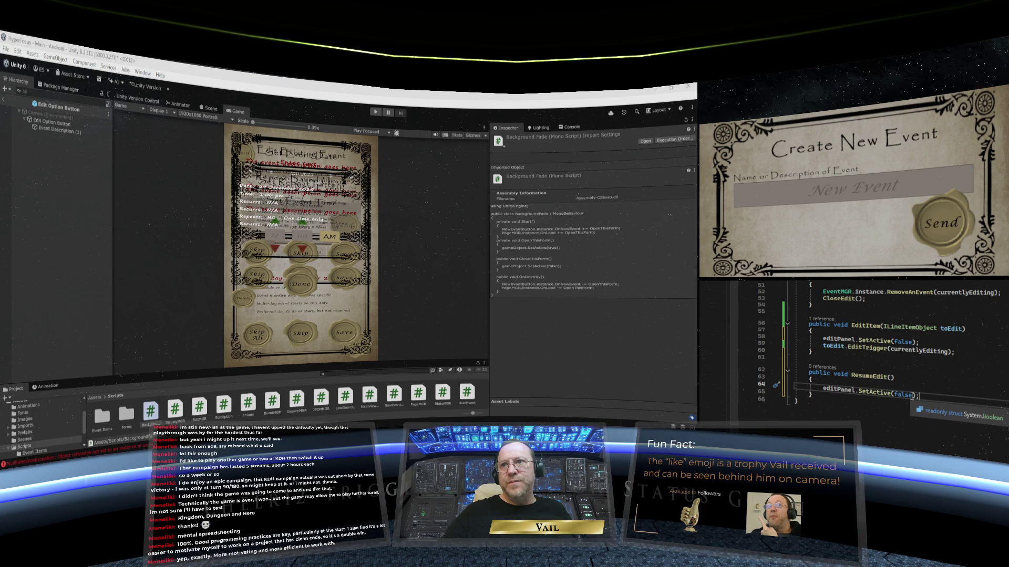
pyautogui.doubleClick(903, 395)
pyautogui.write('true')
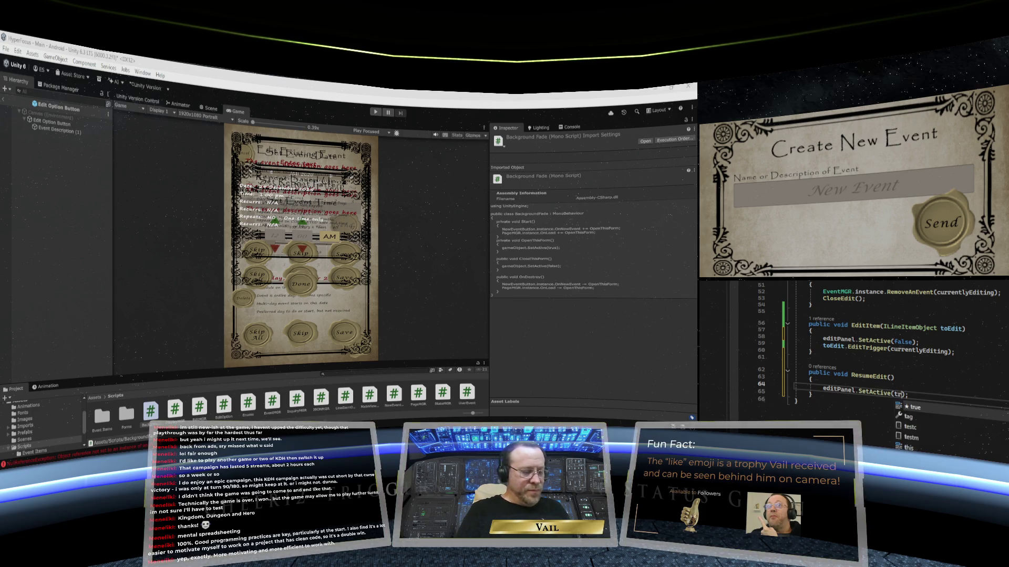
pyautogui.click(900, 370)
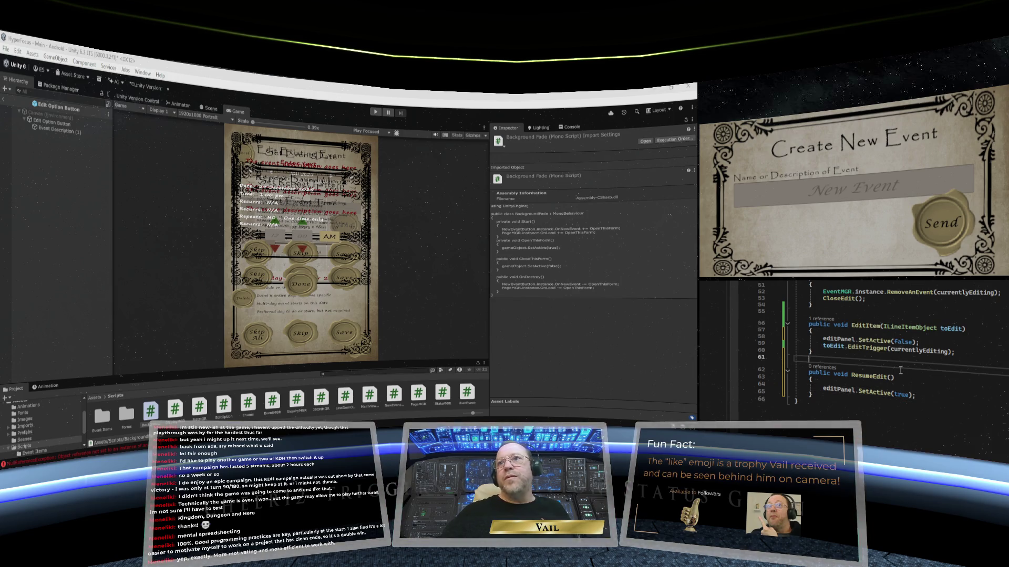
pyautogui.scroll(14, 898, 355)
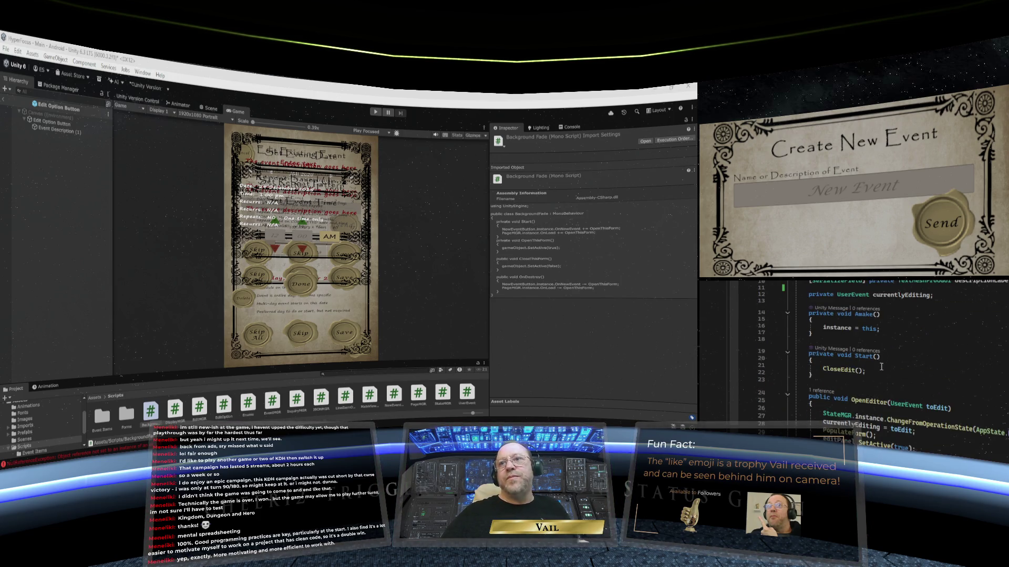
# Step: Scroll through EditMGR to review the new ResumeEdit method and its SetActive call
pyautogui.scroll(3, 881, 367)
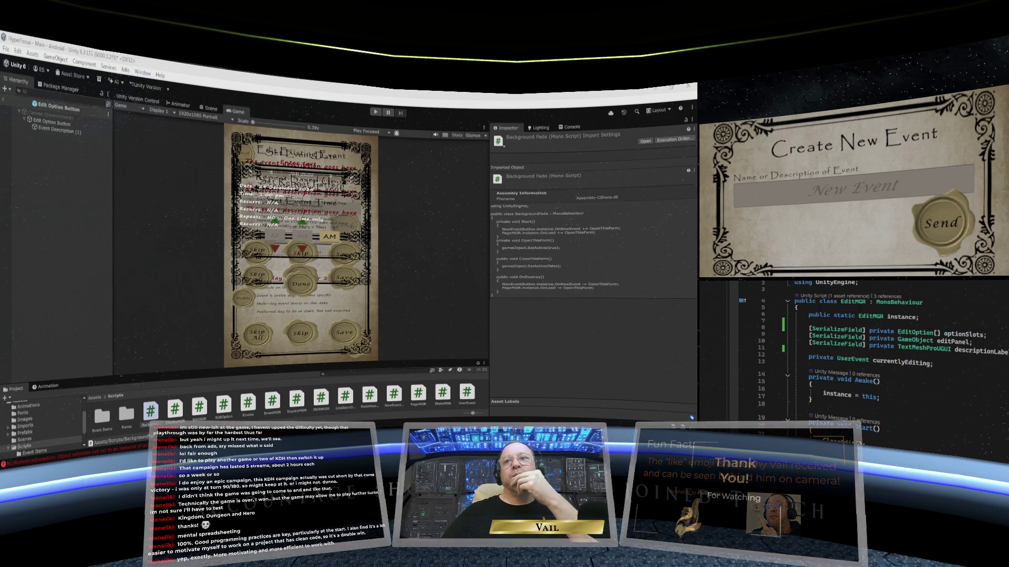
pyautogui.scroll(-1, 872, 357)
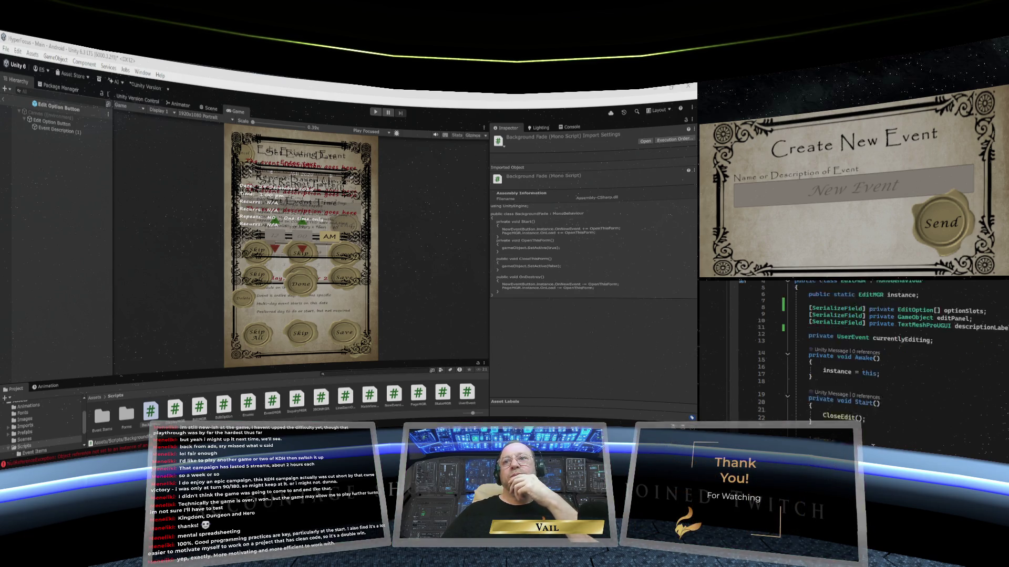
pyautogui.scroll(-10, 872, 358)
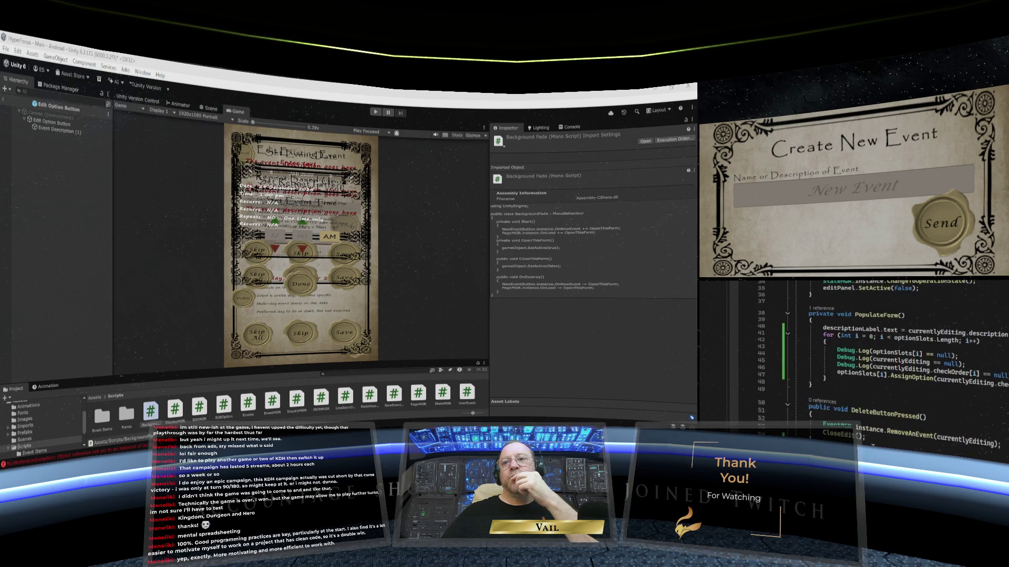
pyautogui.scroll(-6, 876, 383)
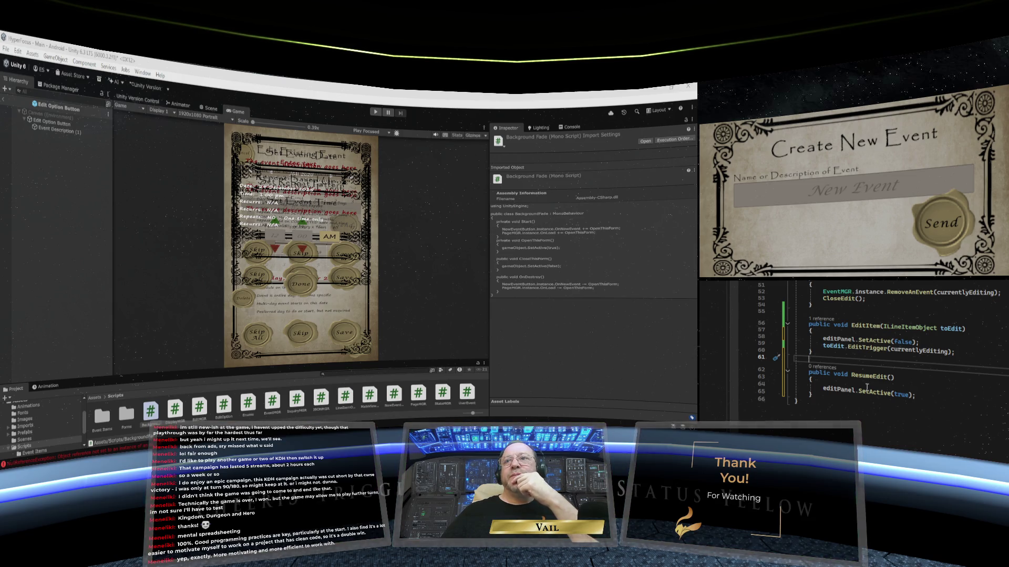
pyautogui.moveTo(866, 388)
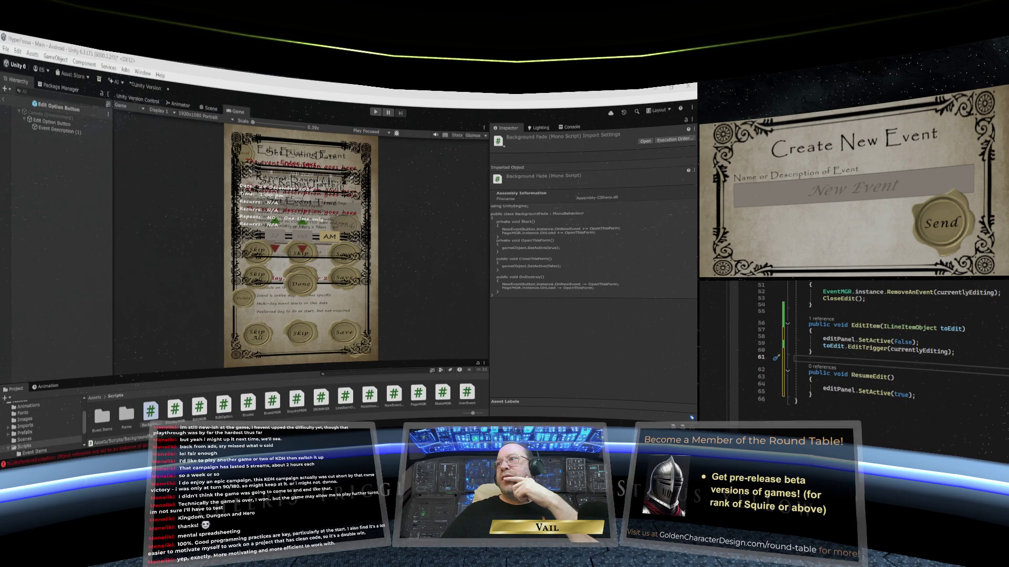
# Step: Change the line 49 comparison from != to == so it tests the Edit state
pyautogui.scroll(4, 863, 403)
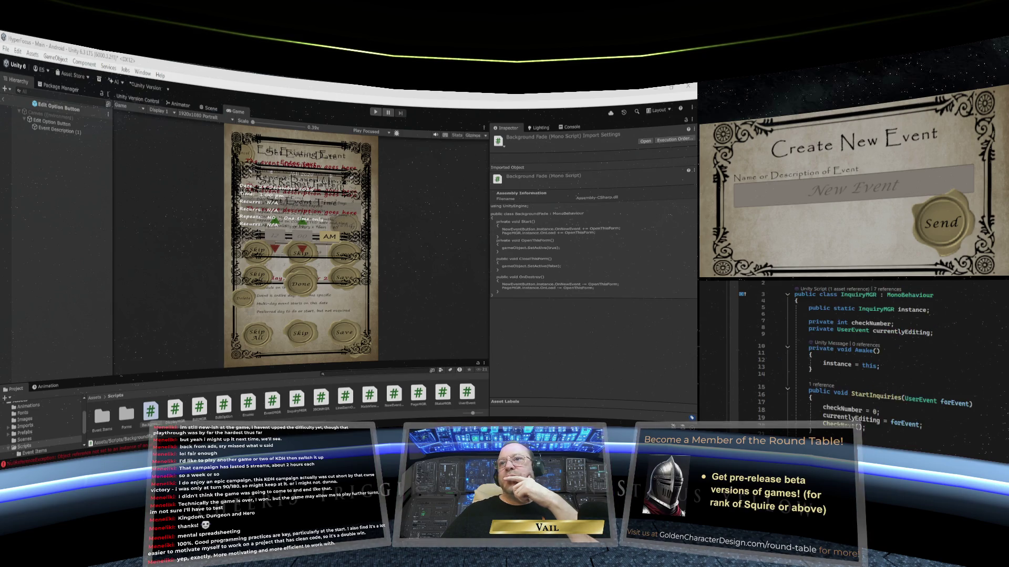
pyautogui.scroll(-2, 864, 404)
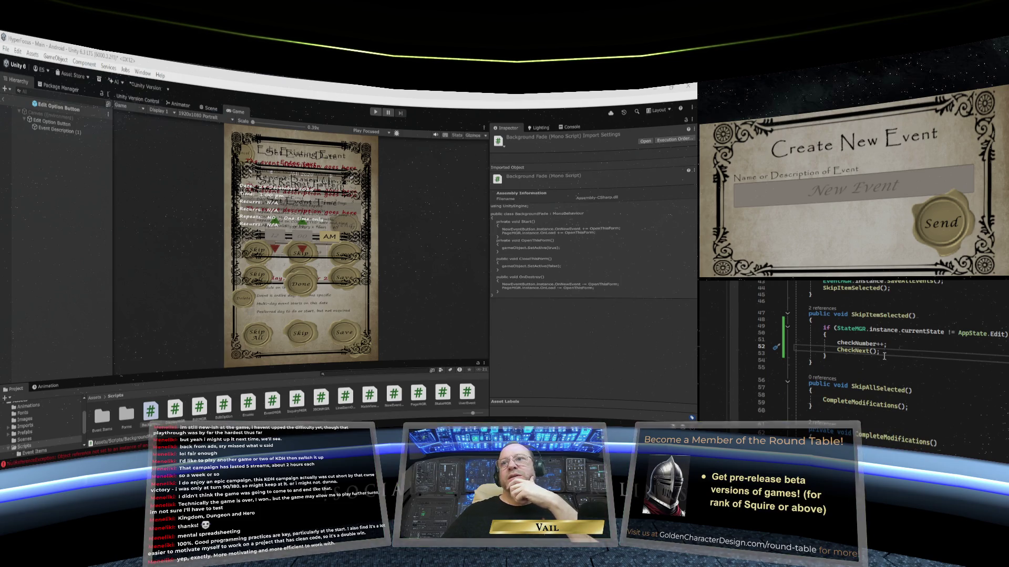
pyautogui.scroll(1, 864, 359)
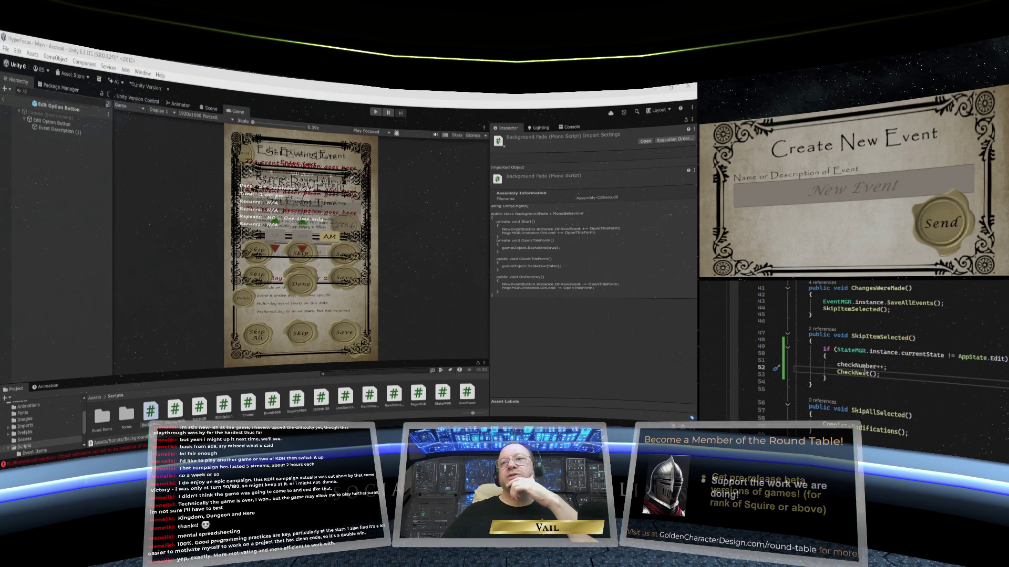
pyautogui.click(950, 357)
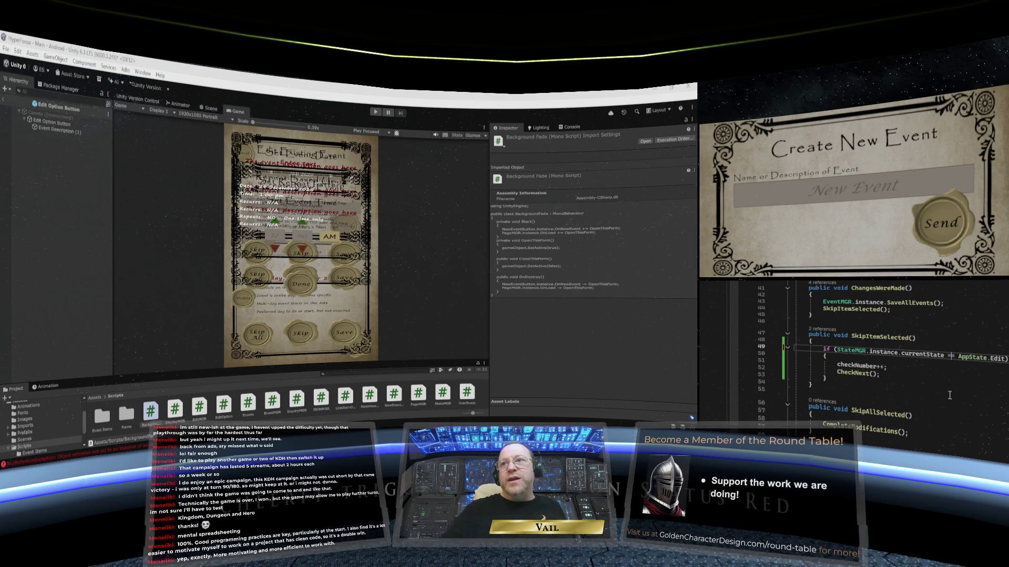
pyautogui.press('BackSpace')
pyautogui.write('=')
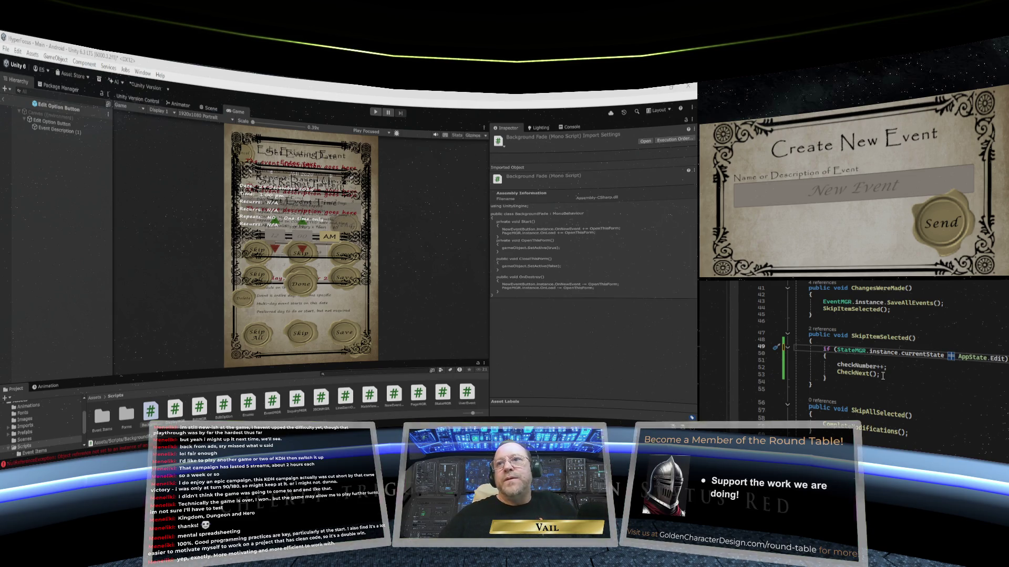
# Step: Add an empty else block after the if block in SkipItemSelected
pyautogui.press('Down')
pyautogui.press('Down')
pyautogui.press('Down')
pyautogui.press('Return')
pyautogui.write('else')
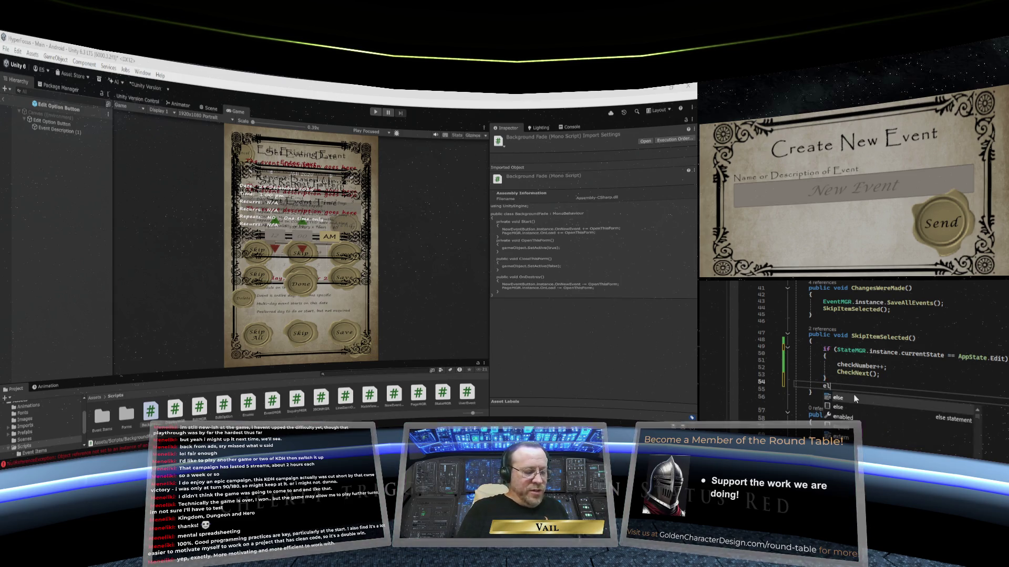
pyautogui.press('Return')
pyautogui.write('{')
pyautogui.press('Return')
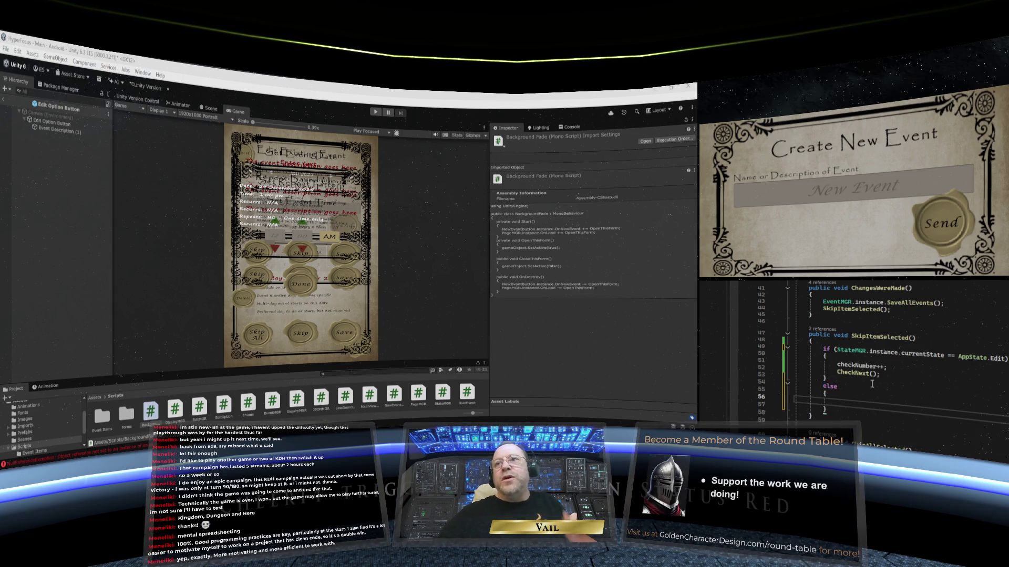
# Step: Move checkNumber++ and CheckNext() from the if body into the else block
pyautogui.moveTo(881, 374); pyautogui.dragTo(801, 366)
pyautogui.hotkey('ctrl', 'x')
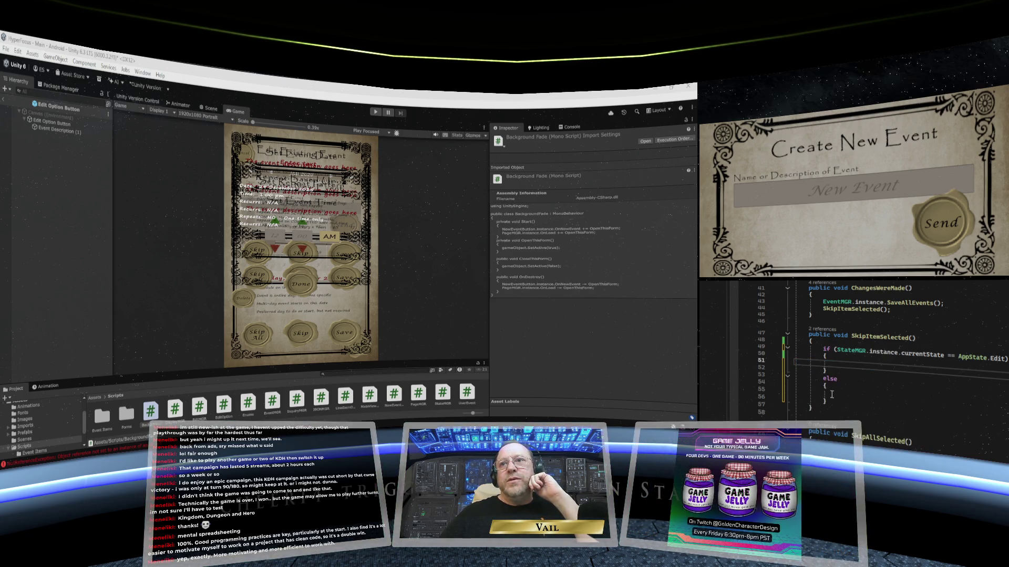
pyautogui.click(830, 392)
pyautogui.rightClick(830, 393)
pyautogui.press('Escape')
pyautogui.hotkey('ctrl', 'v')
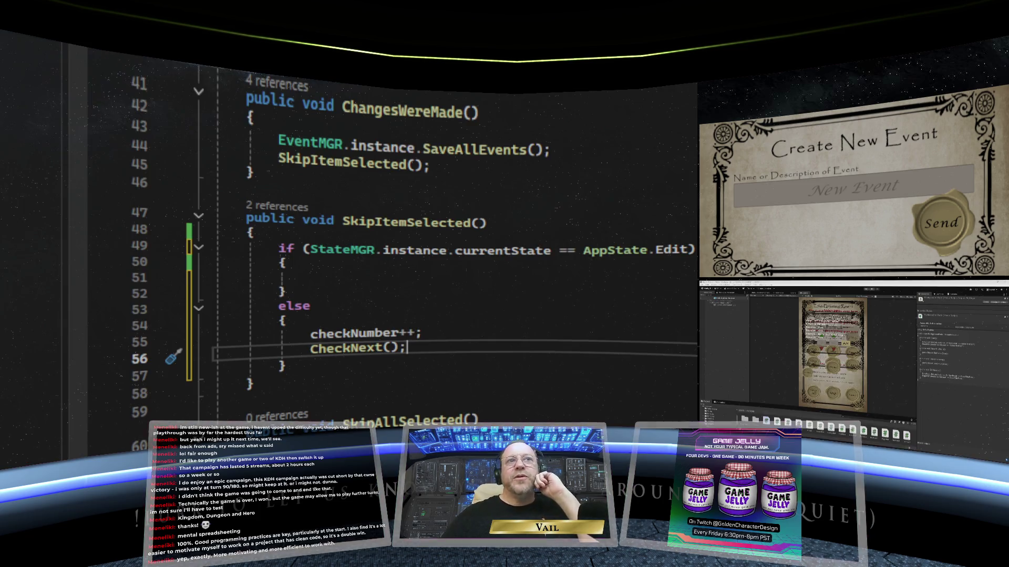
# Step: Insert EditMGR.instance.ResumeEdit() on the empty if-block line and save the script
pyautogui.click(392, 285)
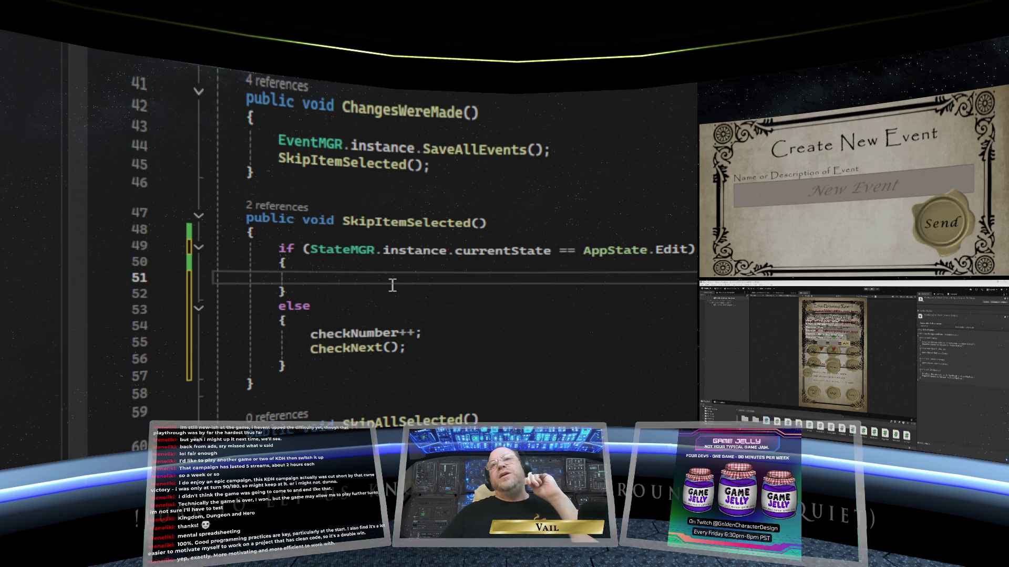
pyautogui.write('Edi')
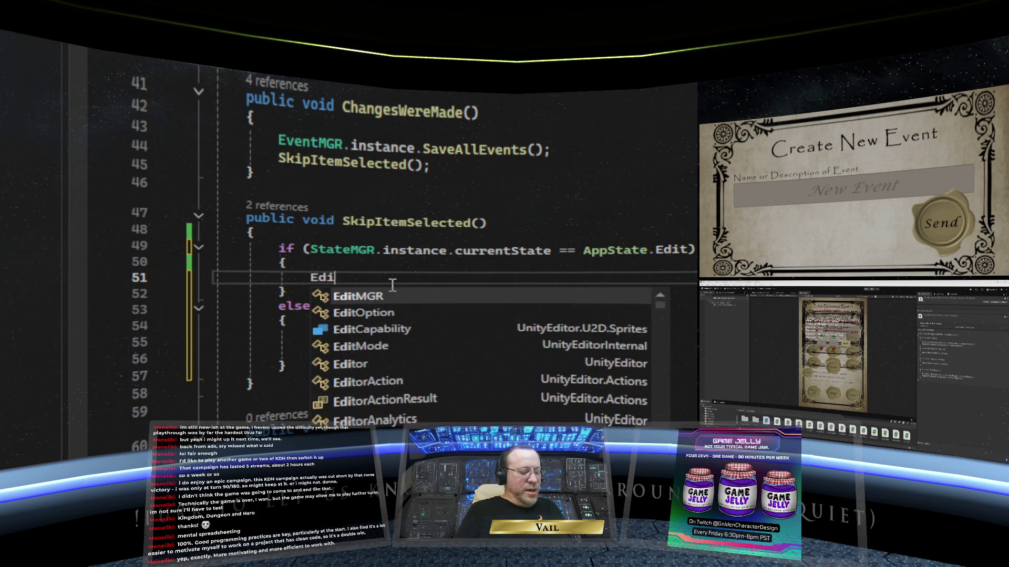
pyautogui.write('tMGR')
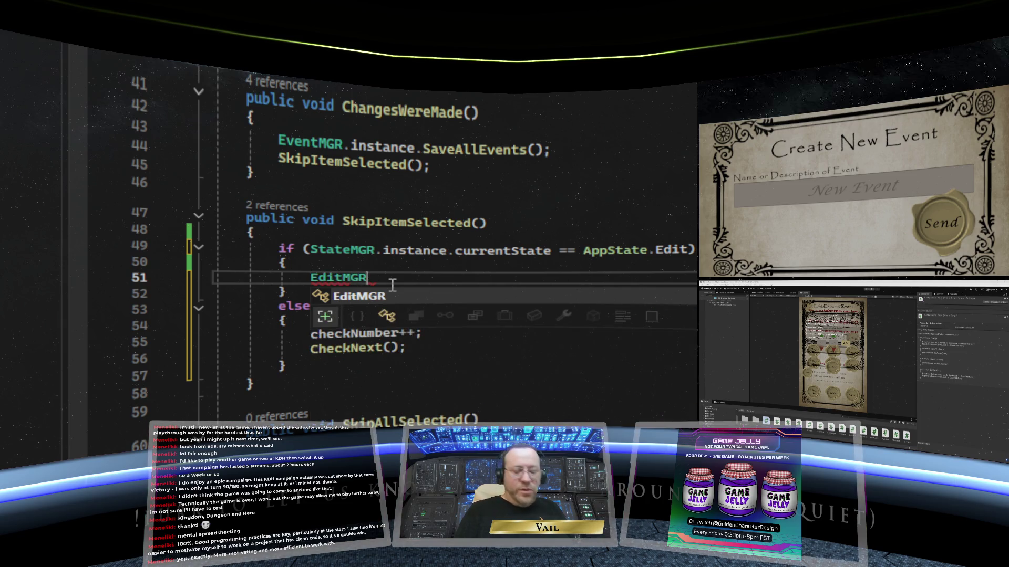
pyautogui.write('.instance.Resum')
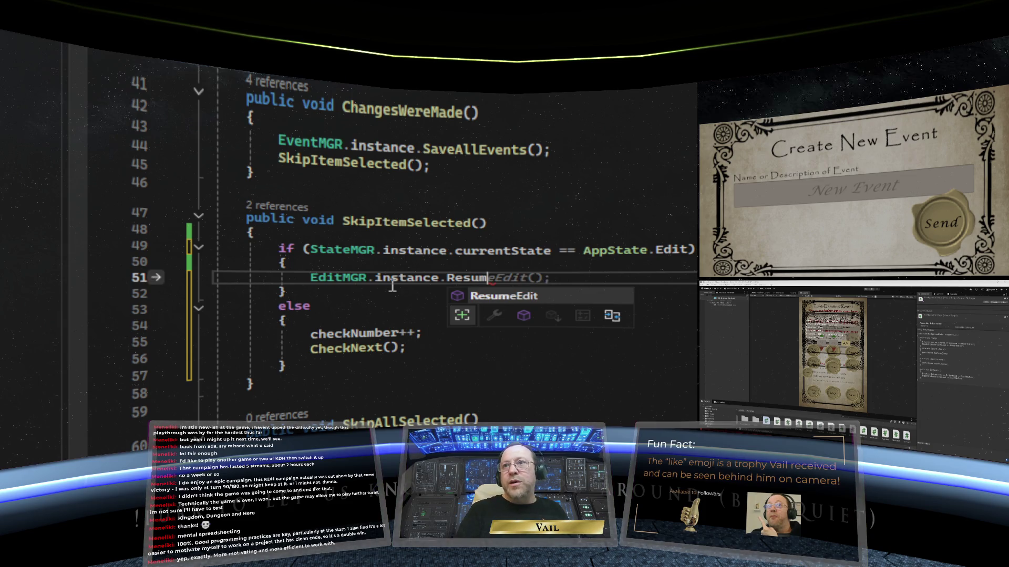
pyautogui.press('Tab')
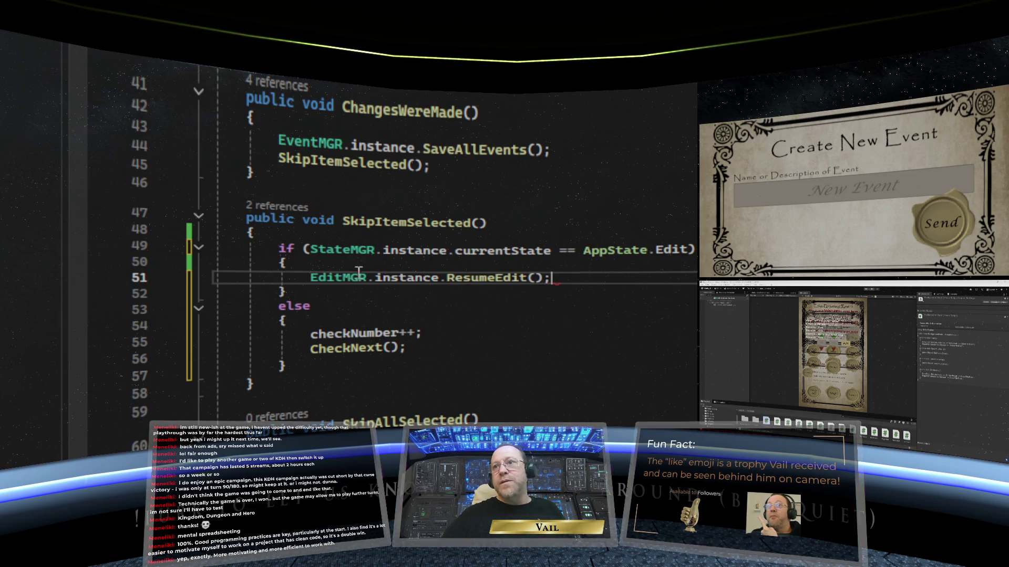
pyautogui.click(452, 330)
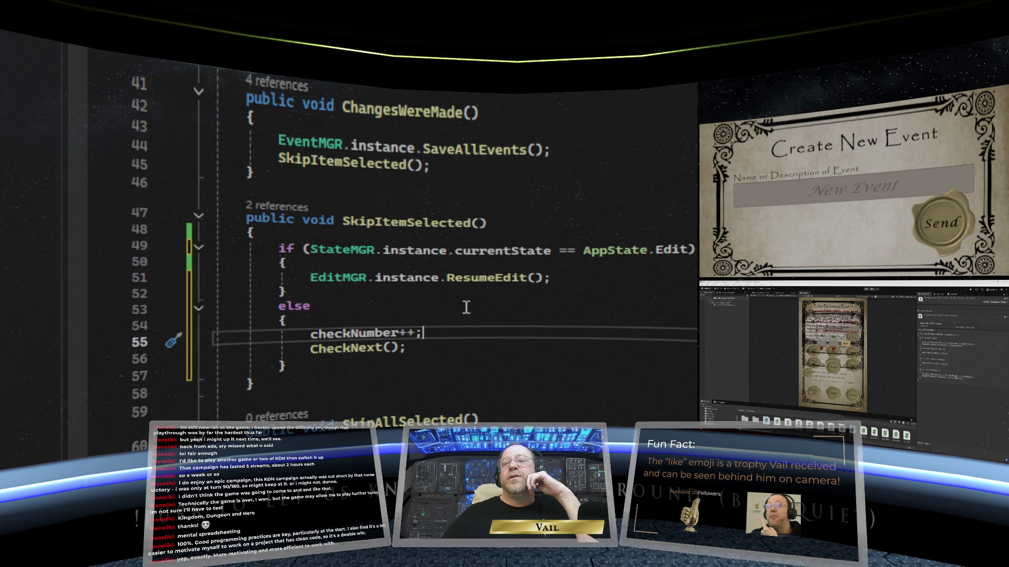
pyautogui.hotkey('ctrl', 's')
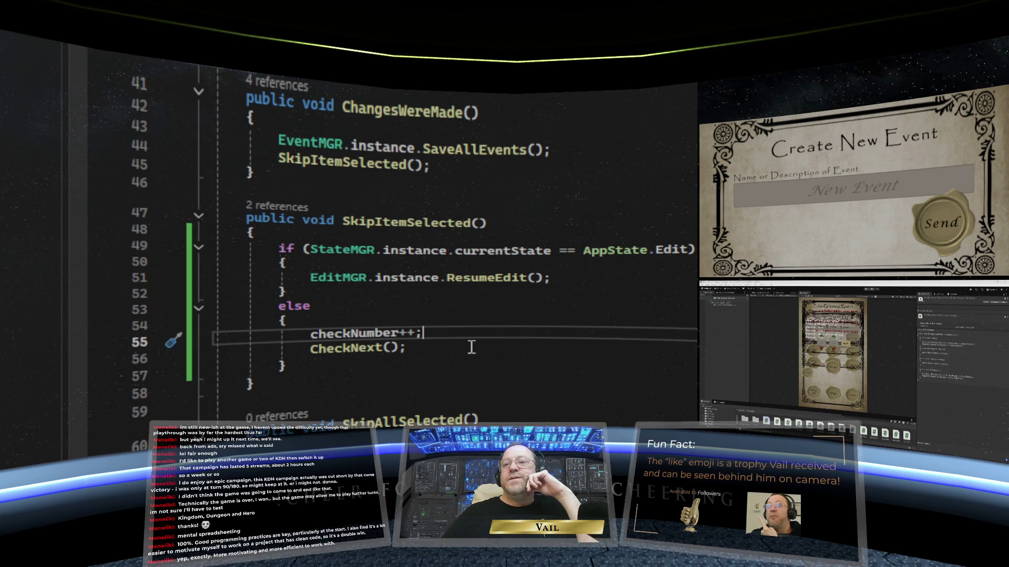
pyautogui.click(481, 366)
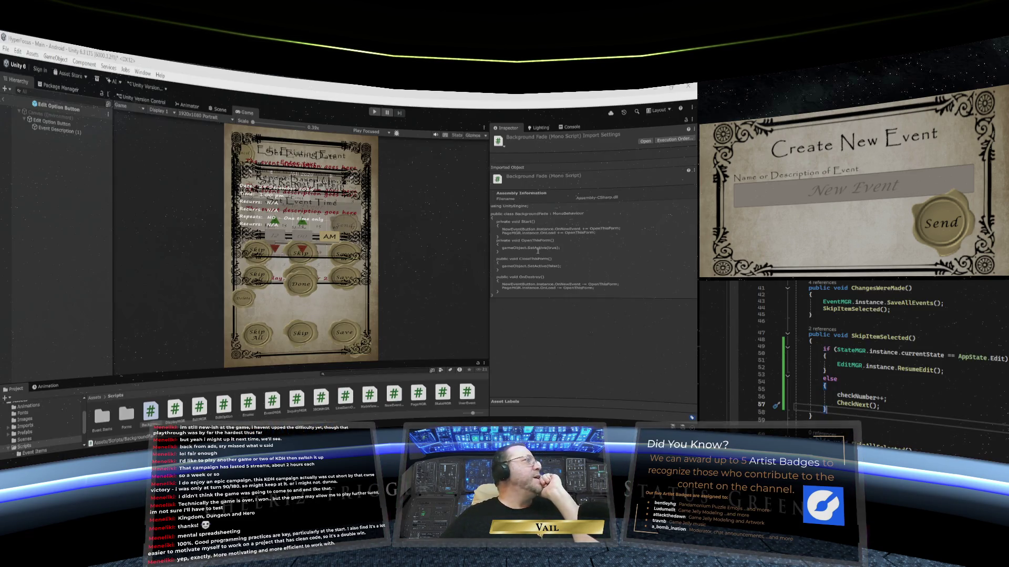
# Step: Maximize the Game view and run the event-planner app in Play mode
pyautogui.rightClick(235, 117)
pyautogui.click(266, 144)
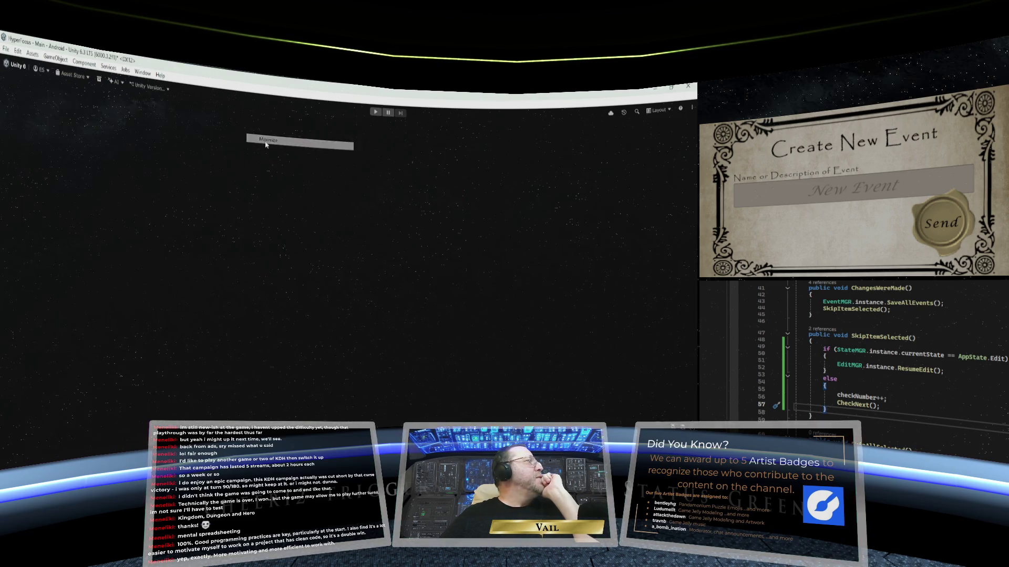
pyautogui.click(375, 112)
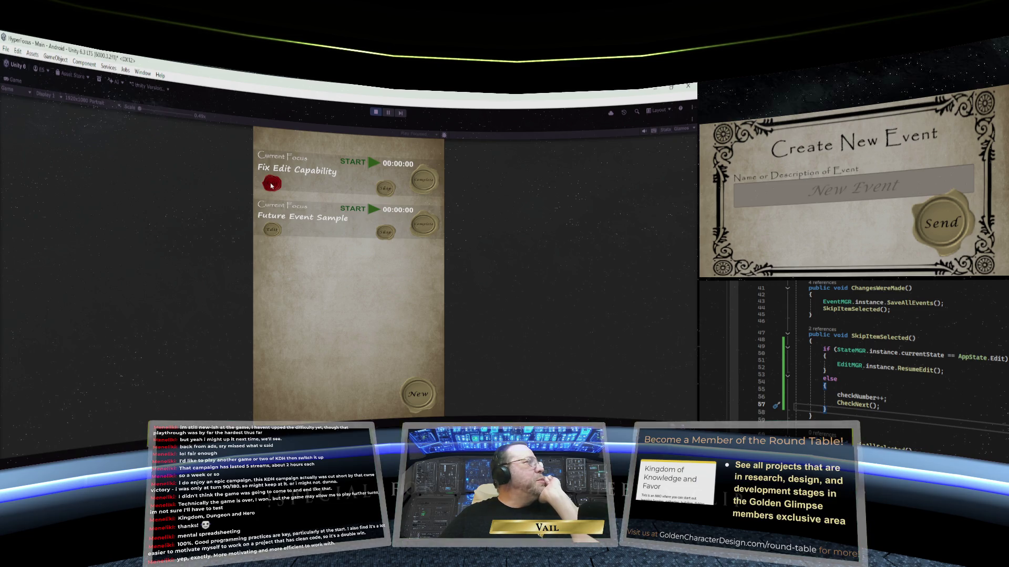
# Step: Edit the Fix Edit Capability event and open its Set Event Date calendar showing January 19, 2026
pyautogui.click(272, 184)
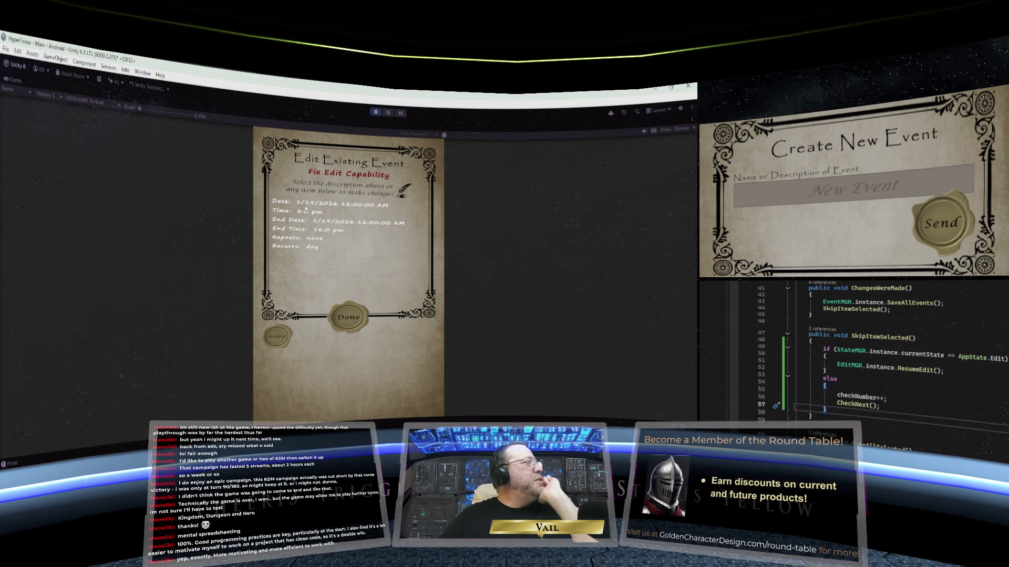
pyautogui.click(334, 205)
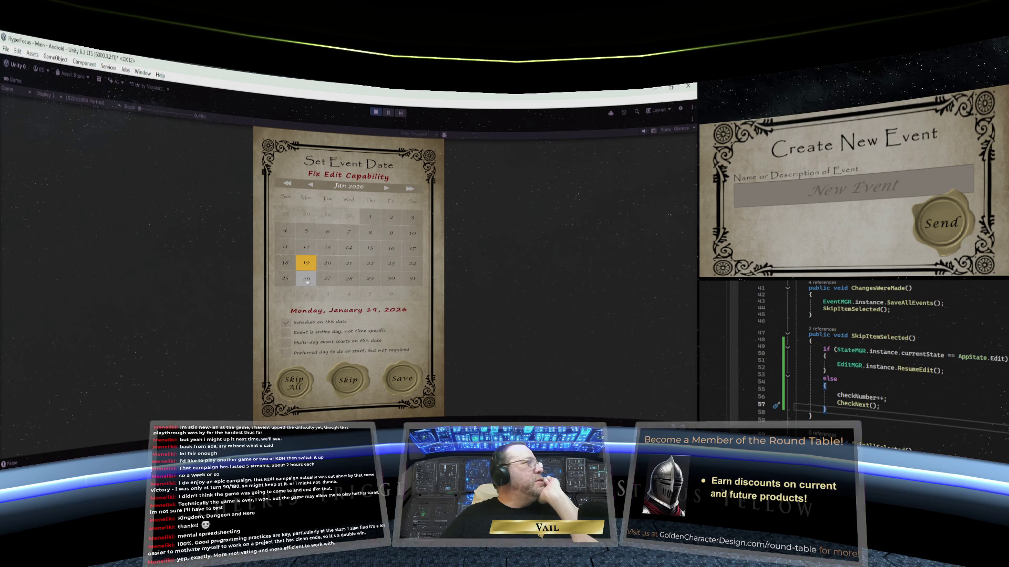
# Step: Choose Monday, January 26, 2026 as the event date and try to save it
pyautogui.click(307, 280)
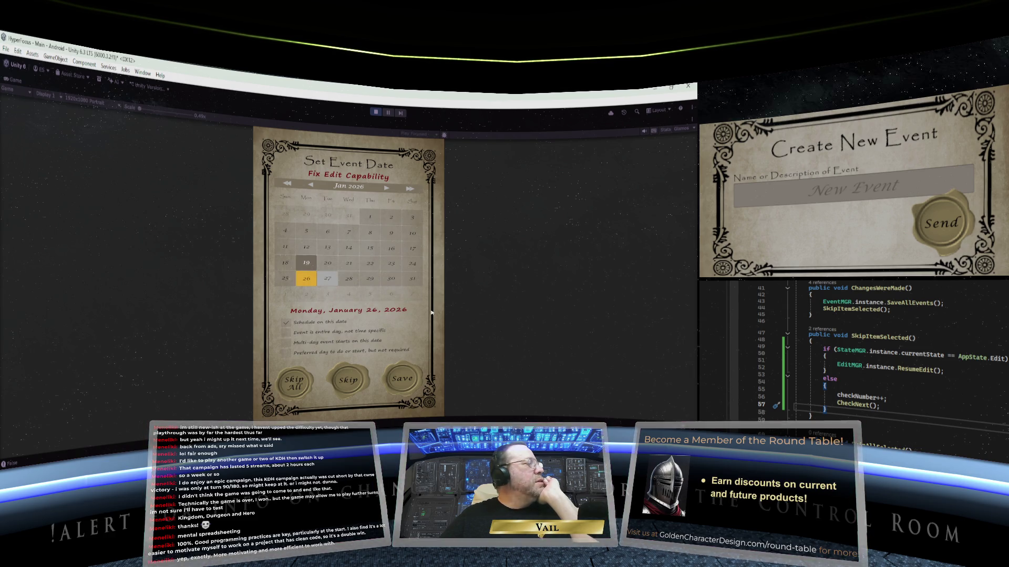
pyautogui.click(404, 381)
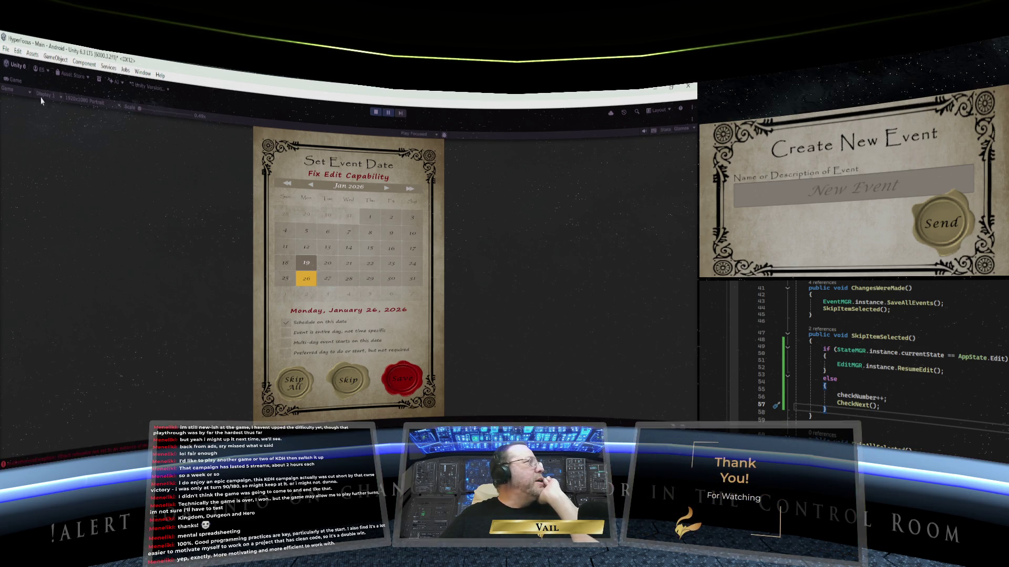
# Step: Un-maximize the Game view and show the NullReferenceException stack trace in the Console
pyautogui.rightClick(16, 83)
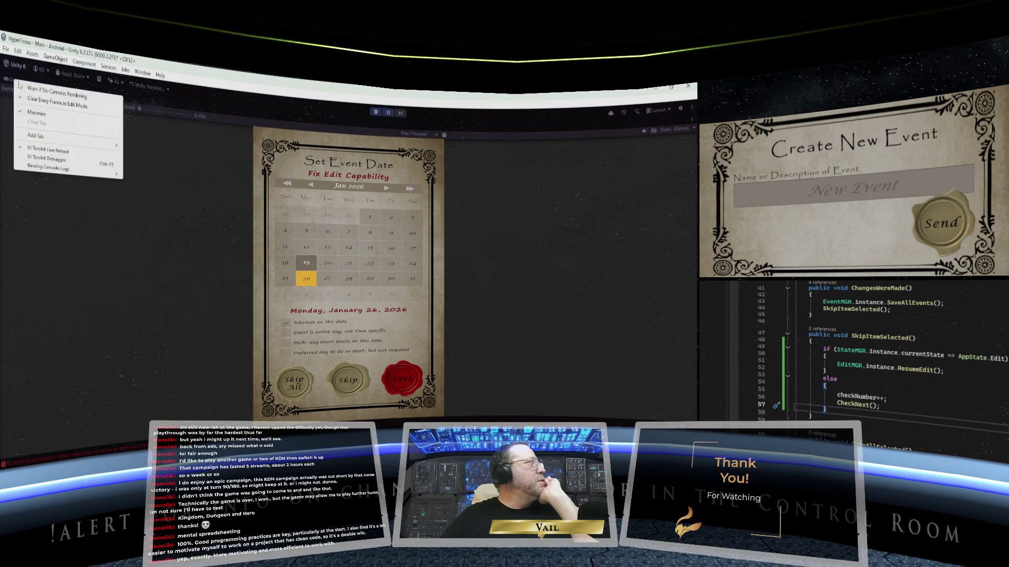
pyautogui.click(41, 114)
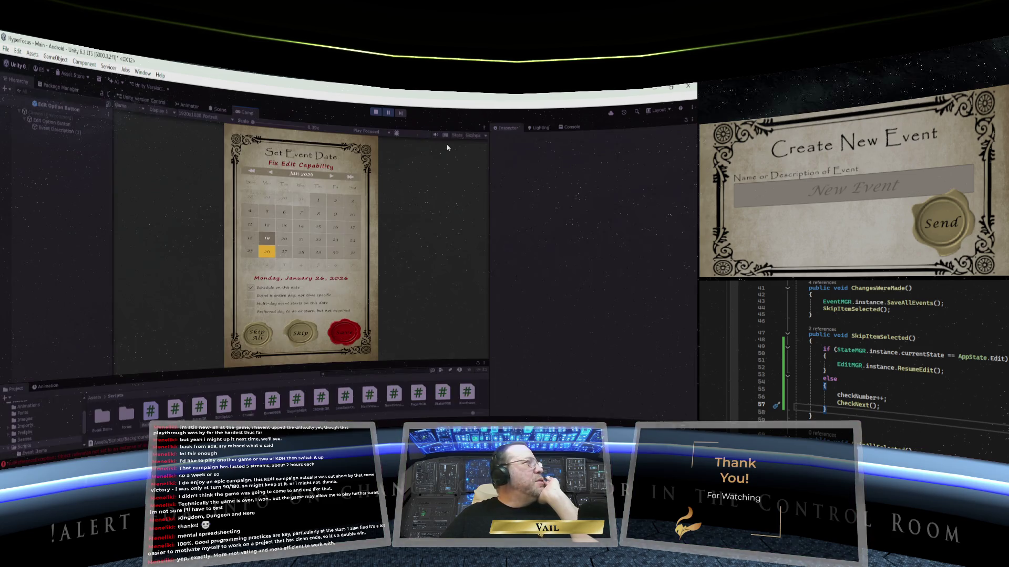
pyautogui.click(565, 127)
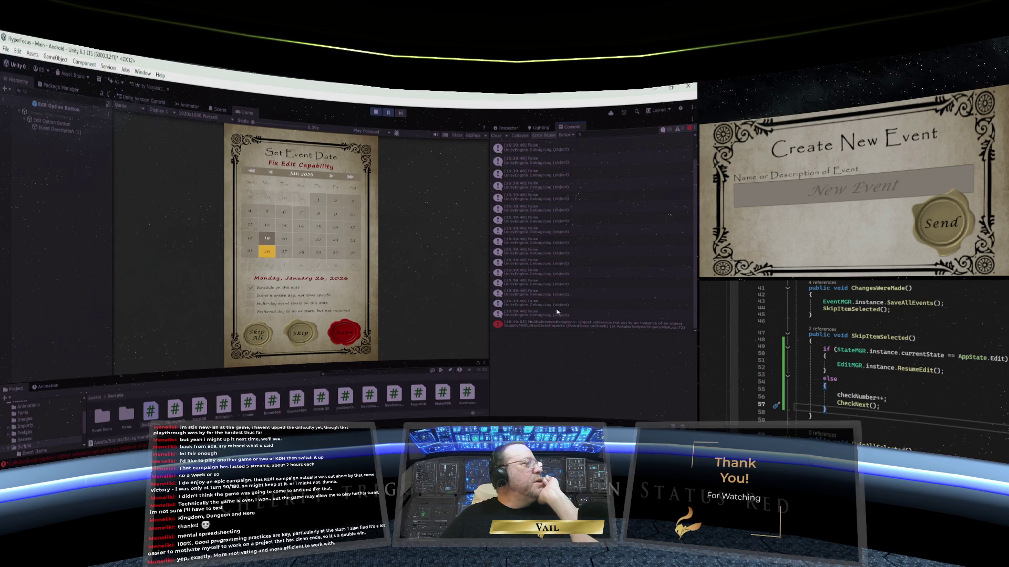
pyautogui.click(566, 326)
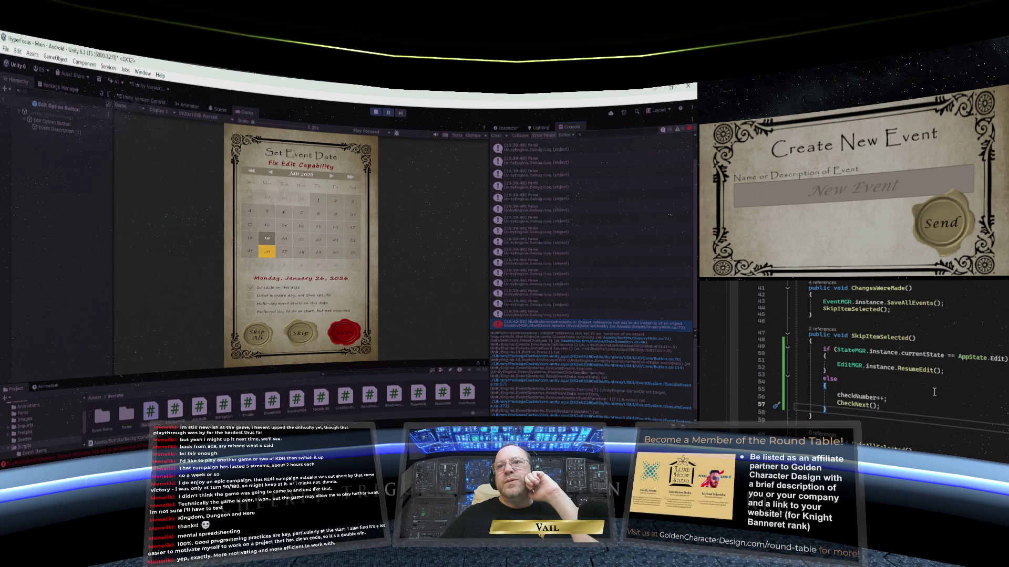
# Step: Scroll through CheckNext, SkipAllSelected and StartDateImpacts to review the skip and completion logic
pyautogui.scroll(-2, 934, 392)
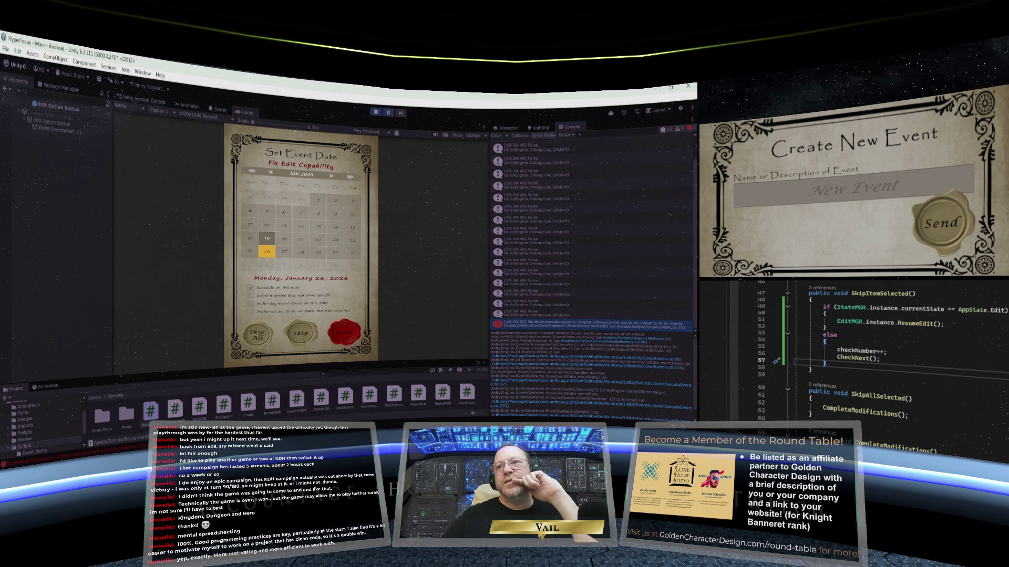
pyautogui.scroll(5, 969, 391)
pyautogui.scroll(4, 970, 392)
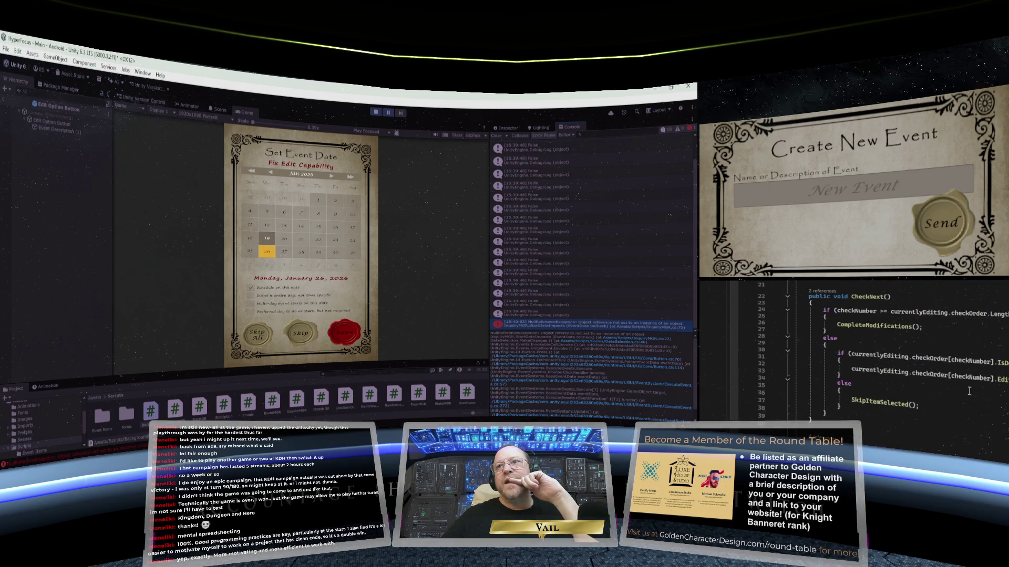
pyautogui.scroll(-12, 968, 391)
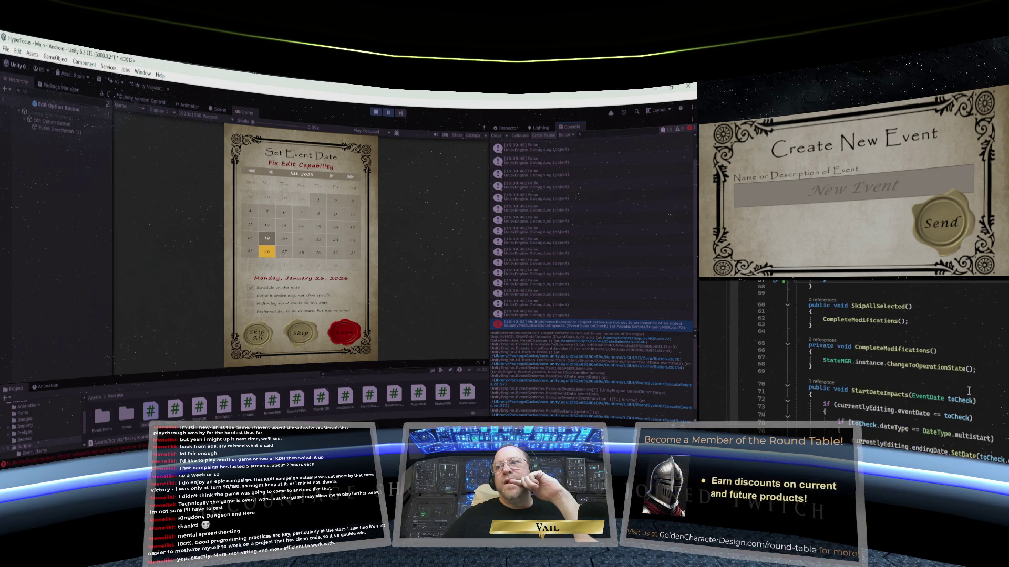
pyautogui.scroll(2, 934, 443)
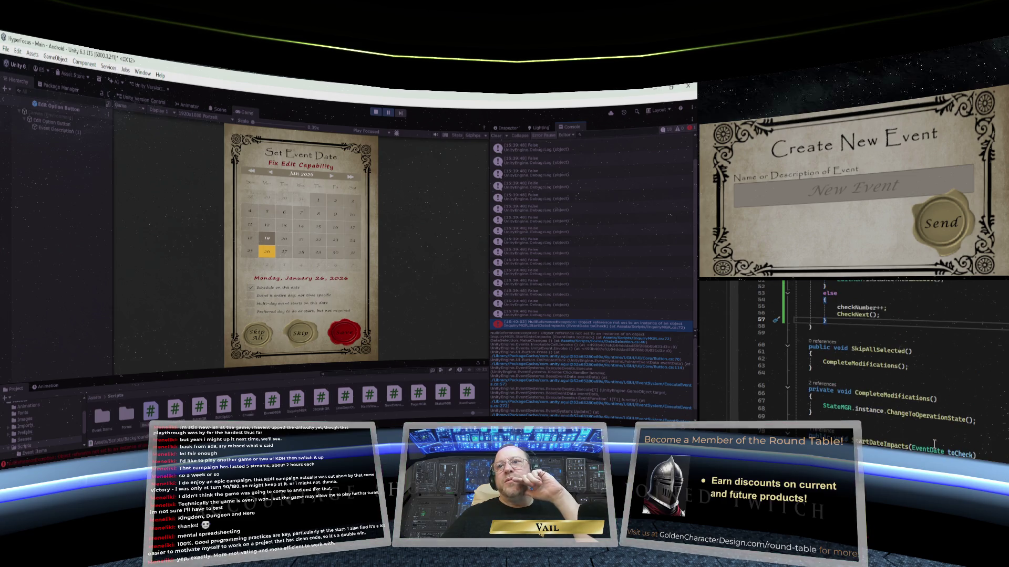
pyautogui.scroll(-1, 900, 439)
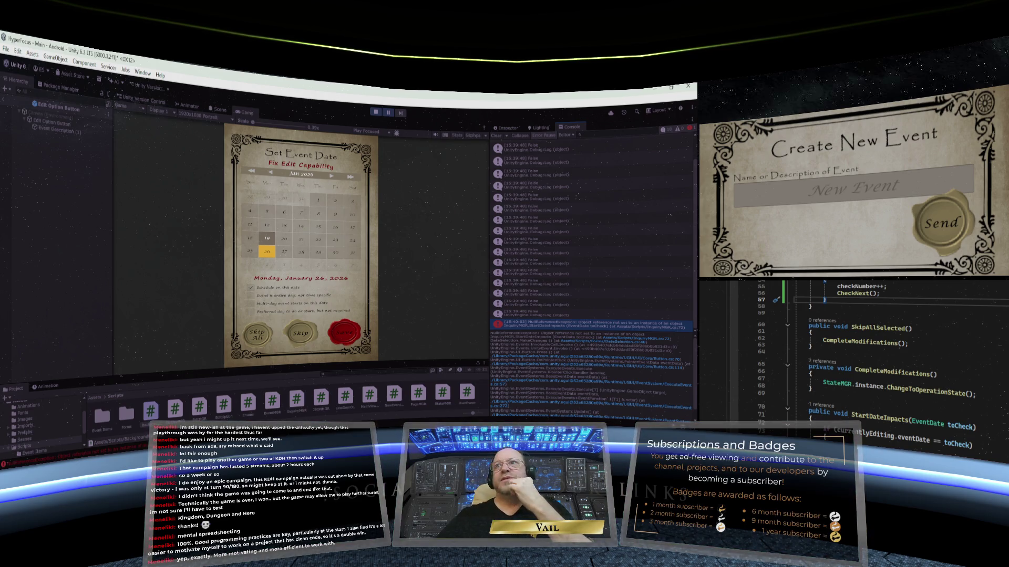
pyautogui.scroll(9, 867, 358)
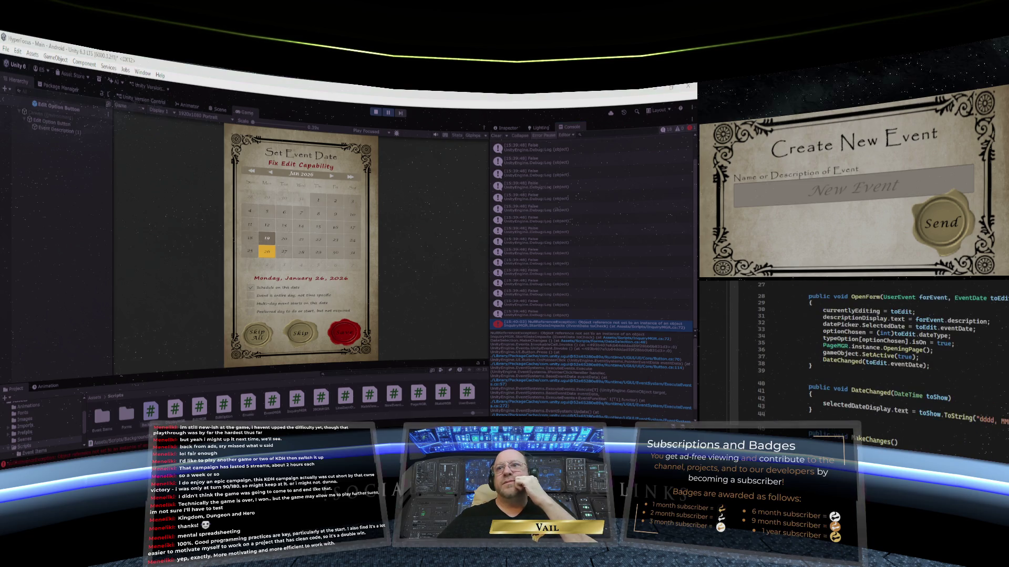
pyautogui.scroll(-3, 867, 358)
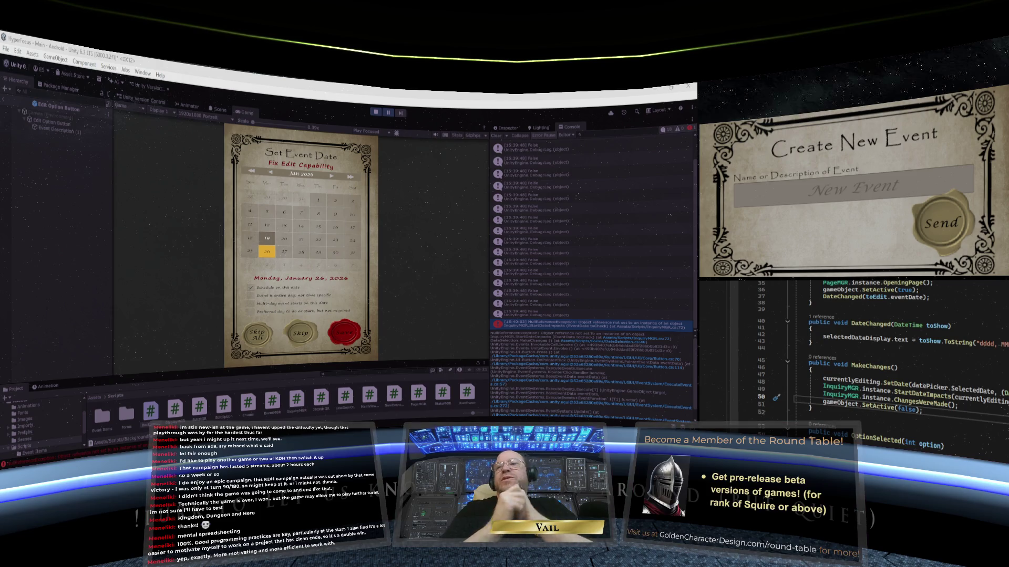
pyautogui.scroll(5, 923, 356)
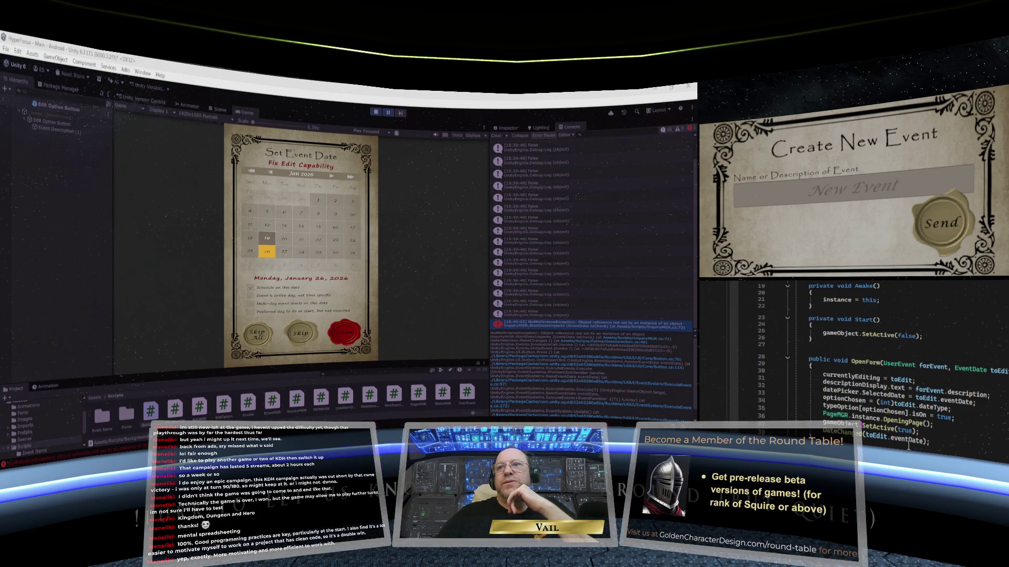
pyautogui.scroll(3, 877, 318)
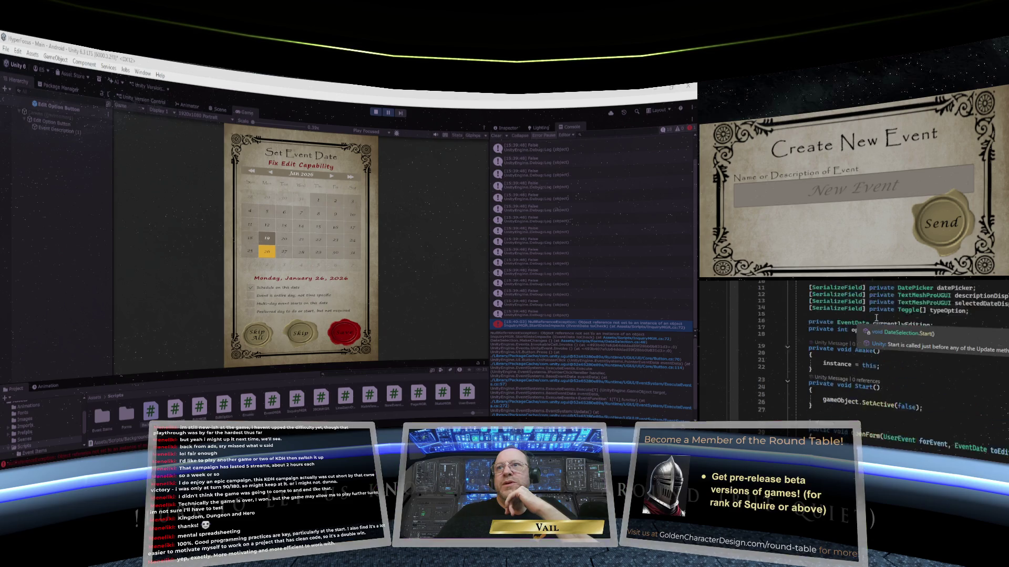
pyautogui.scroll(2, 876, 318)
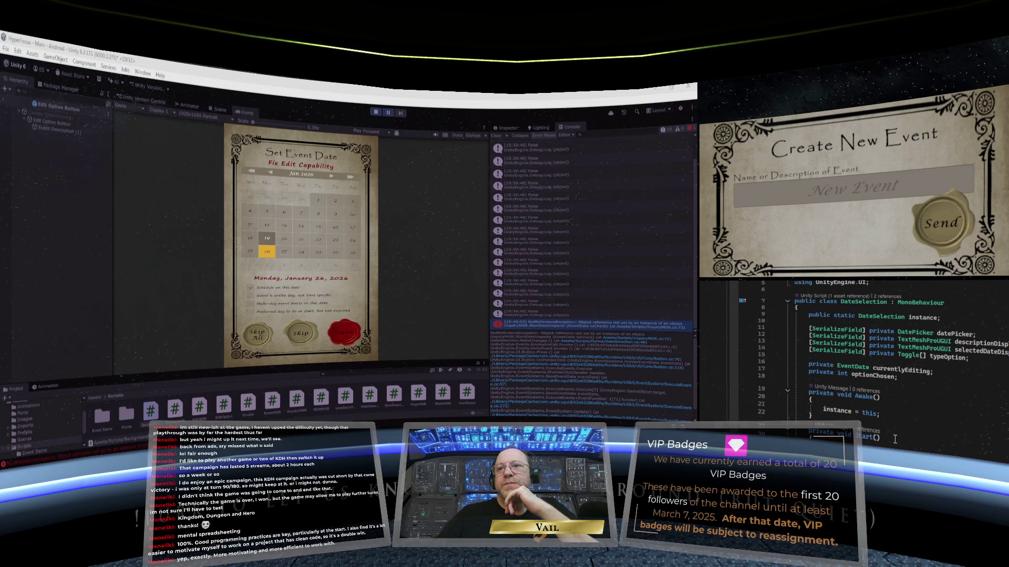
pyautogui.scroll(-6, 895, 445)
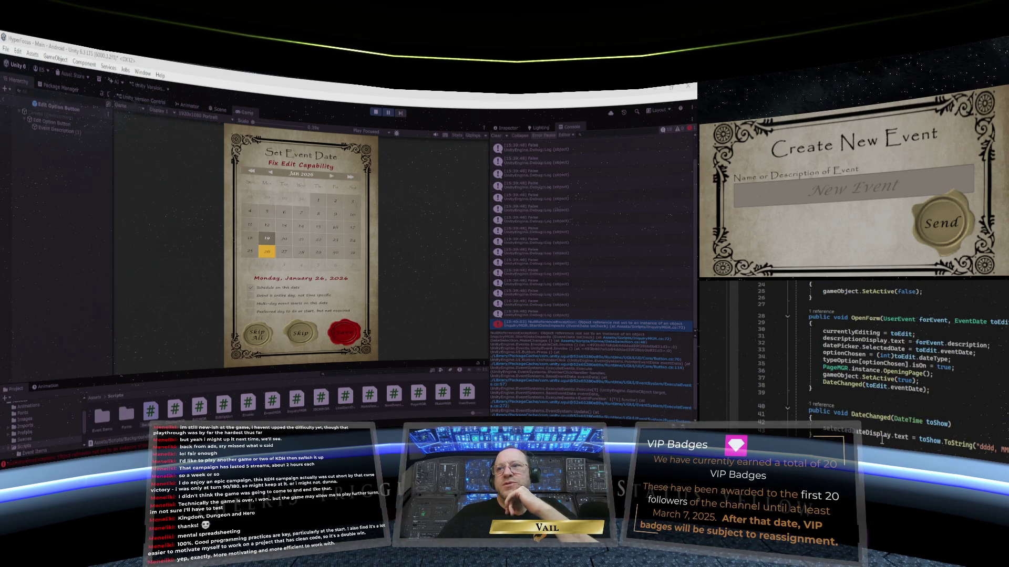
pyautogui.scroll(-2, 876, 442)
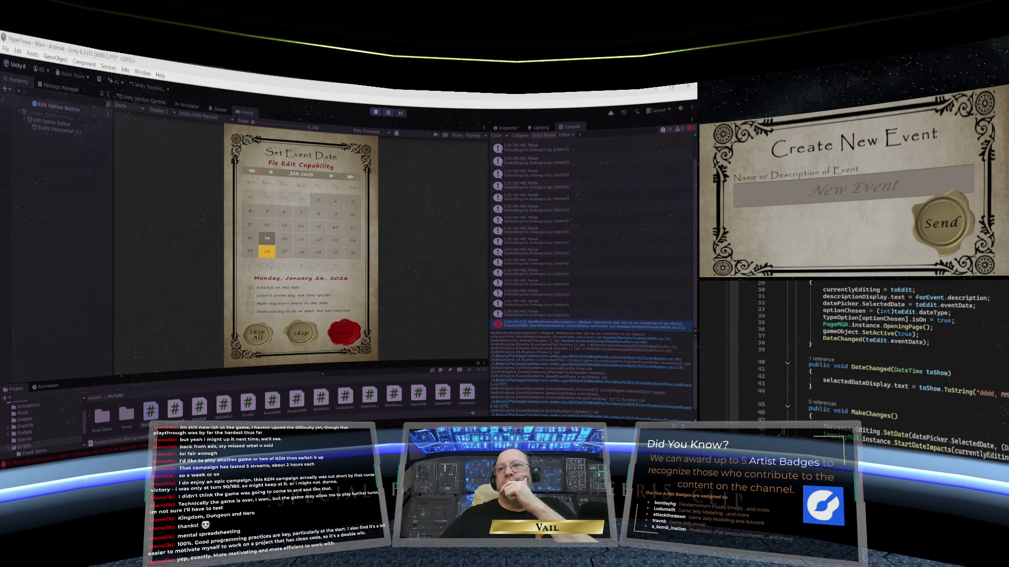
# Step: Return to the InquiryMGR script and scroll to SkipAllSelected and StartDateImpacts
pyautogui.hotkey('ctrl', 'Tab')
pyautogui.hotkey('ctrl', 'Tab')
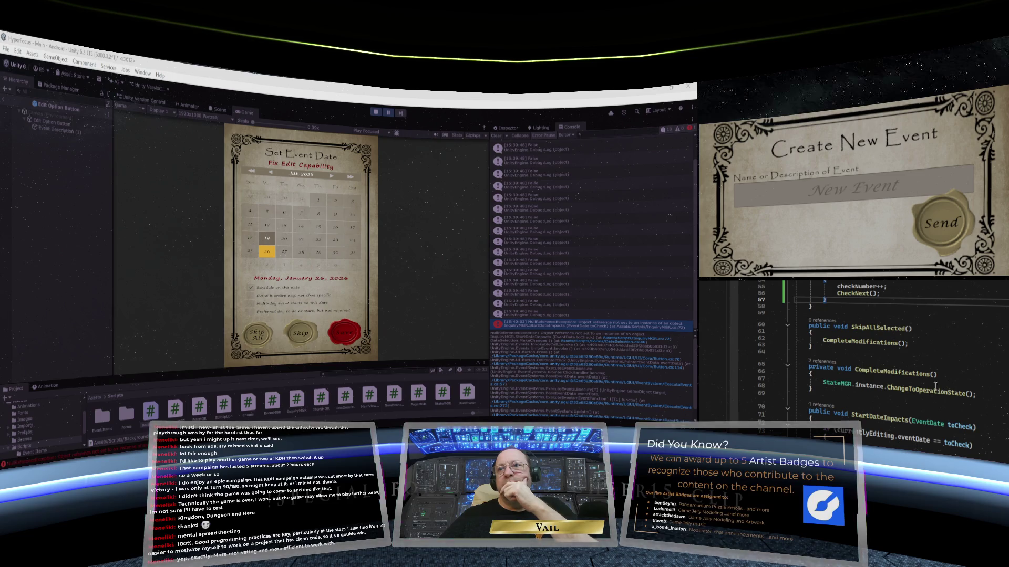
pyautogui.scroll(-2, 935, 386)
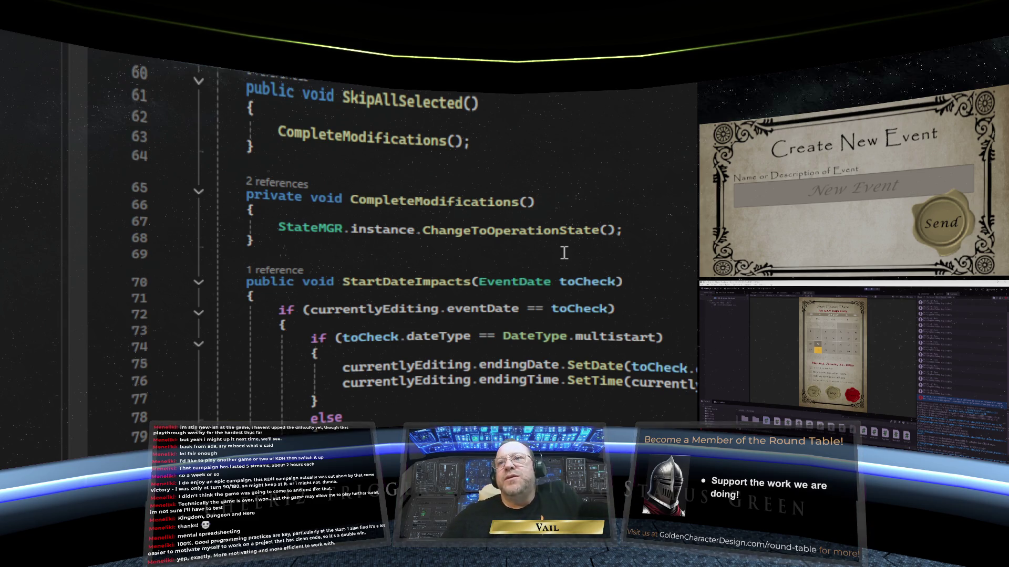
# Step: Read StartDateImpacts, where currentlyEditing's ending date and time are set for multistart dates
pyautogui.scroll(-2, 564, 252)
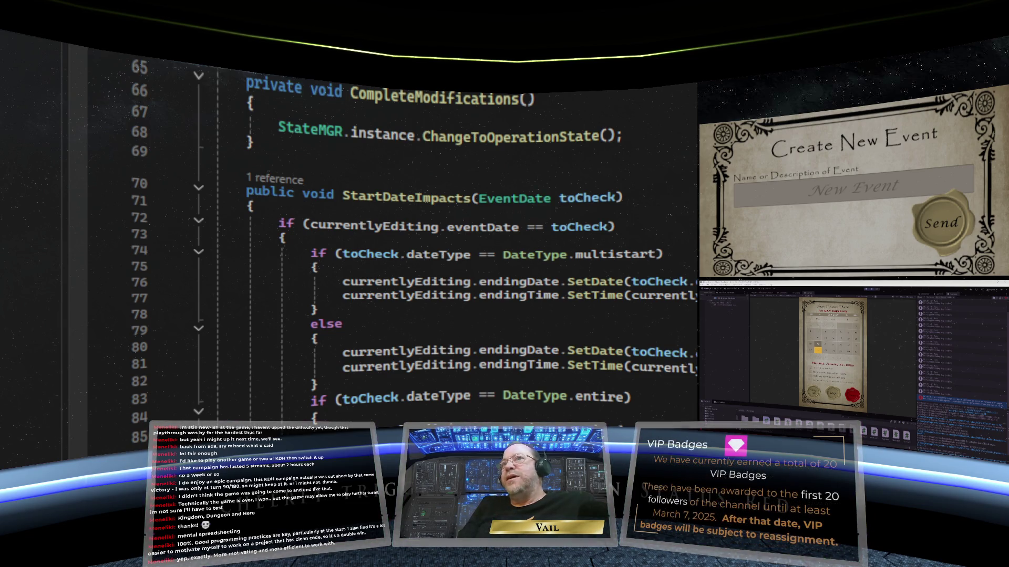
pyautogui.hotkey('ctrl', '-')
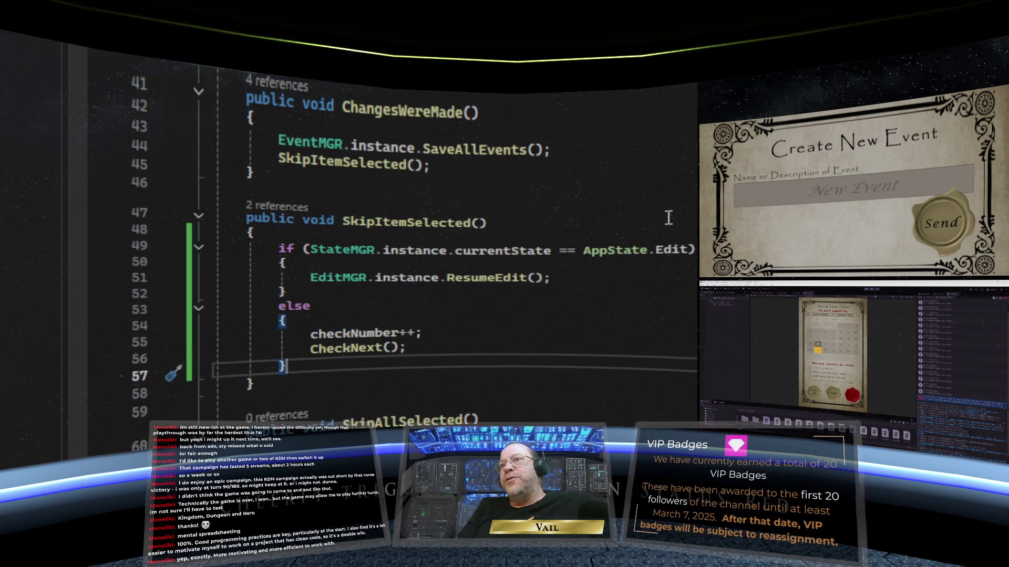
pyautogui.scroll(-6, 668, 217)
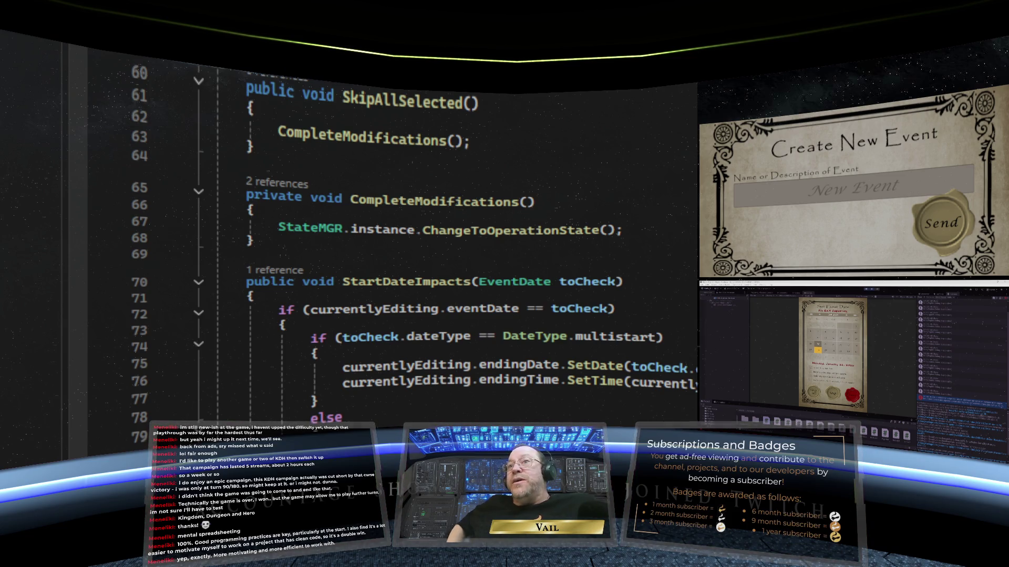
# Step: Check EditMGR.cs for PopulateForm's debug logging and the class header
pyautogui.scroll(7, 400, 242)
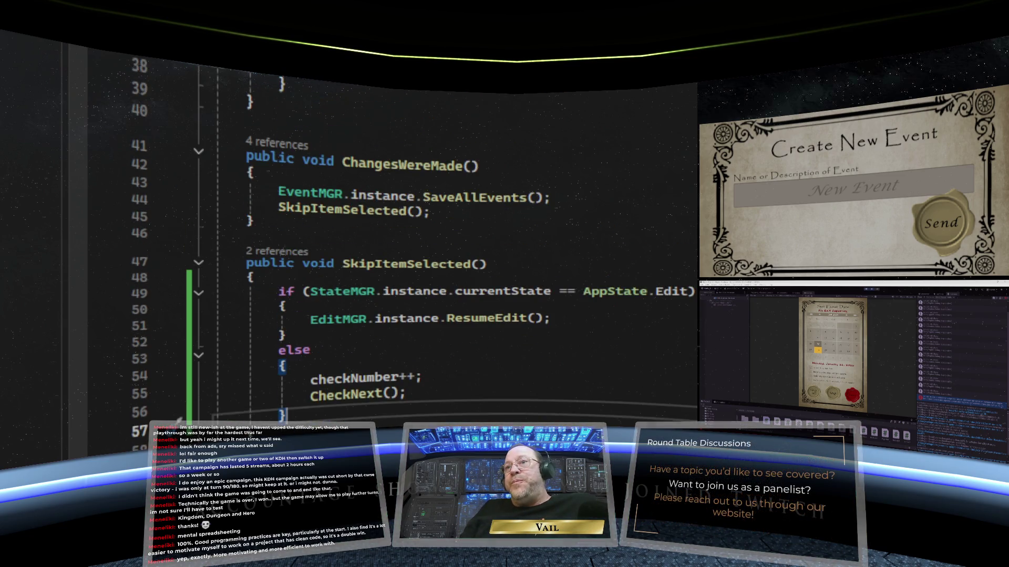
pyautogui.scroll(12, 399, 241)
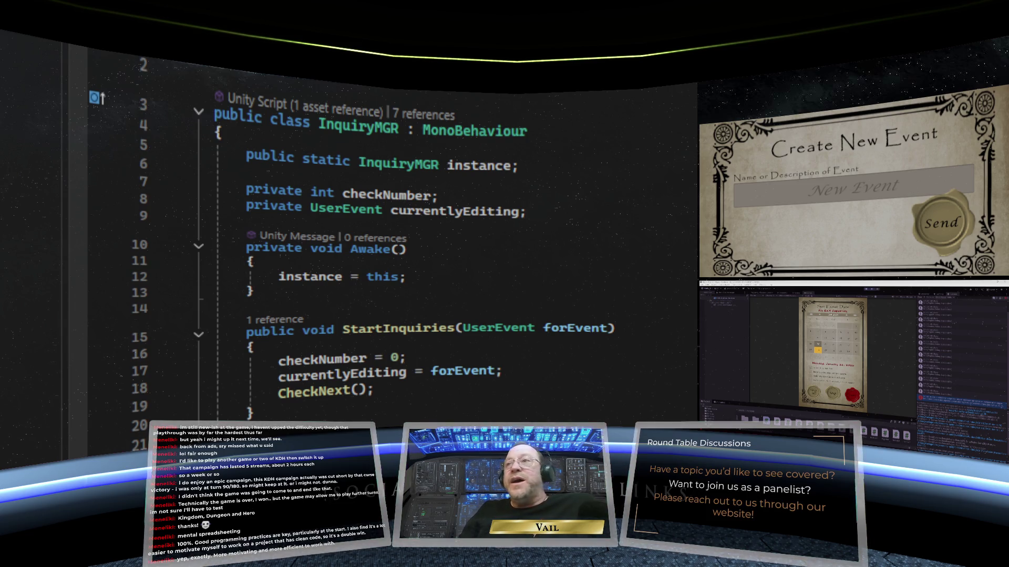
pyautogui.hotkey('ctrl', 'Tab')
pyautogui.hotkey('ctrl', 'Tab')
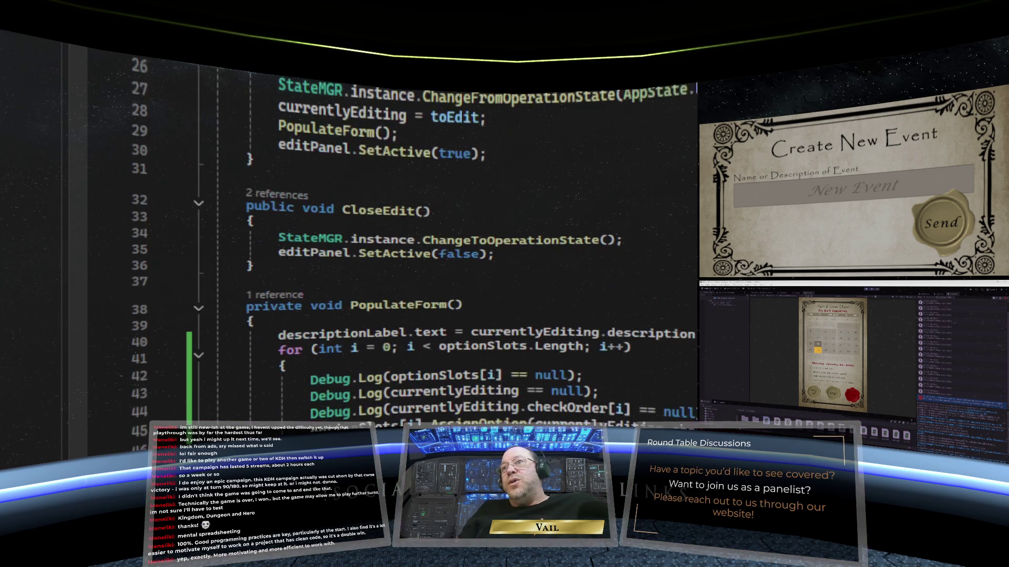
pyautogui.scroll(5, 399, 241)
pyautogui.scroll(3, 399, 242)
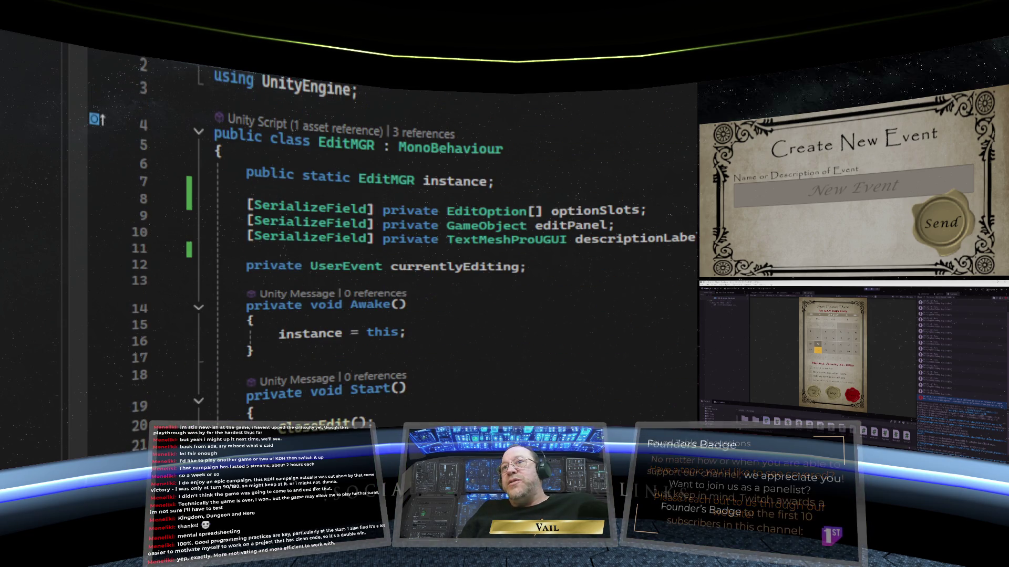
# Step: Back in InquiryMGR.cs, review StartInquiries resetting checkNumber and calling CheckNext
pyautogui.hotkey('ctrl', 'Tab')
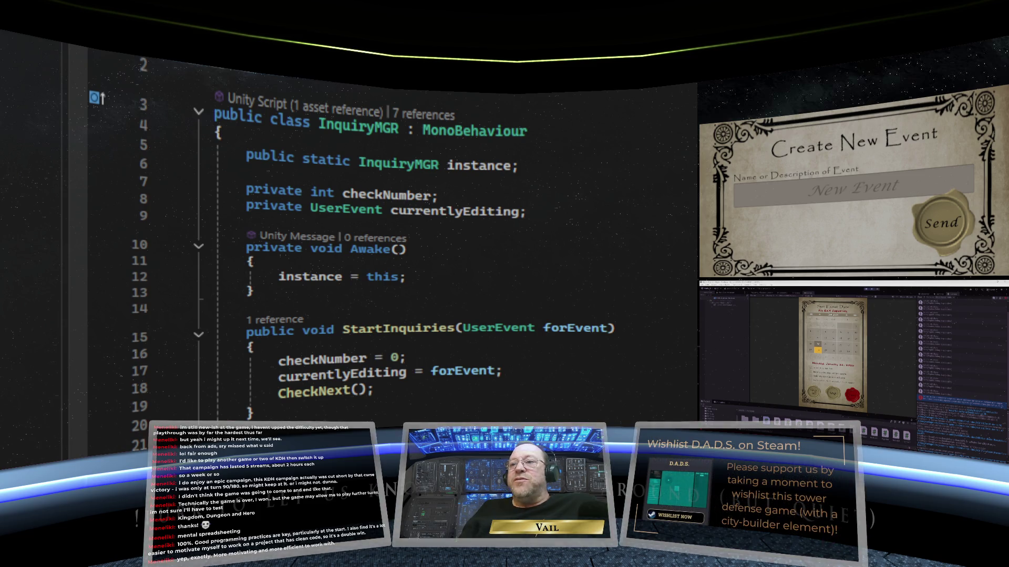
pyautogui.scroll(-4, 367, 236)
pyautogui.scroll(-8, 545, 300)
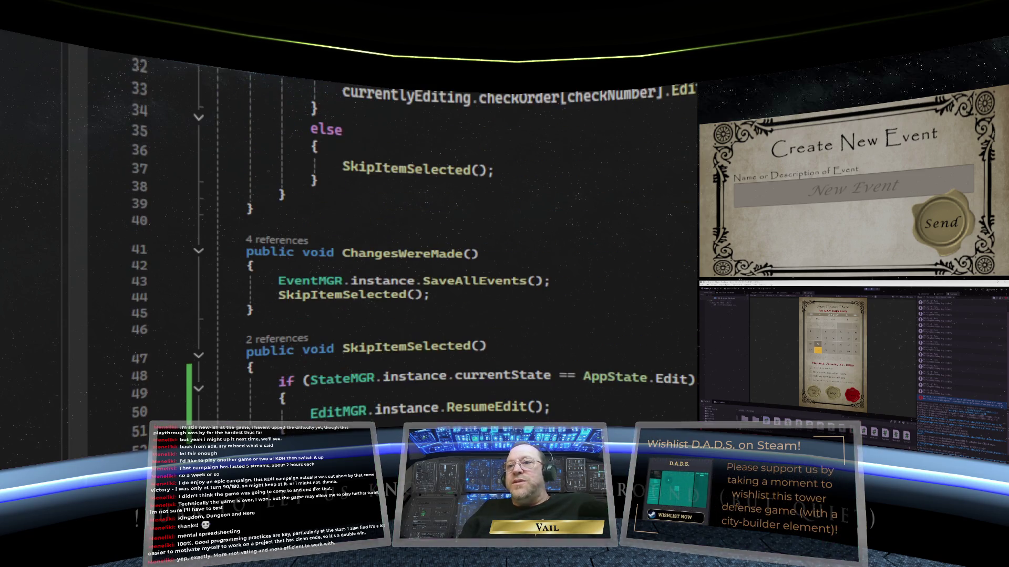
pyautogui.scroll(4, 549, 326)
pyautogui.scroll(9, 548, 330)
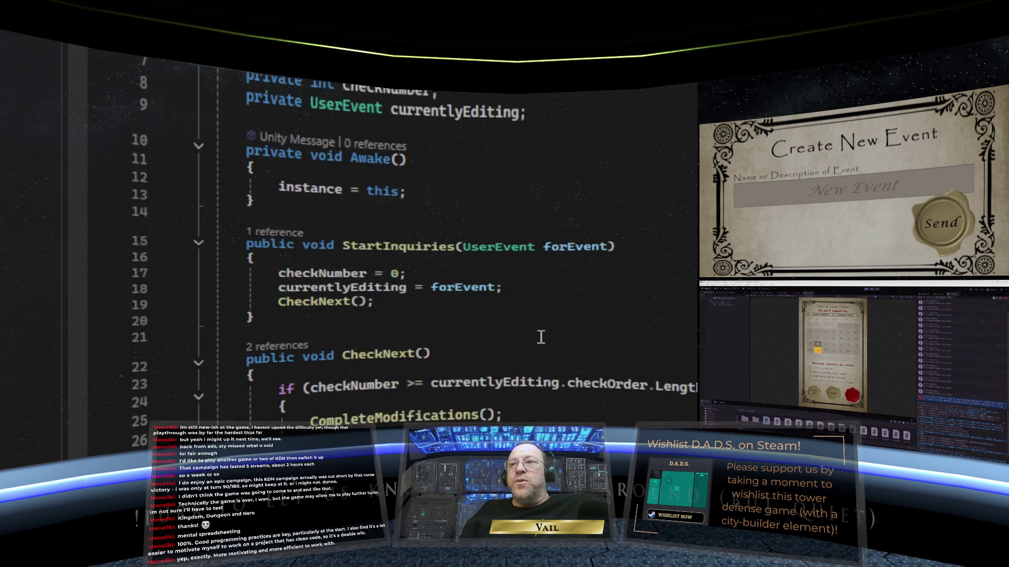